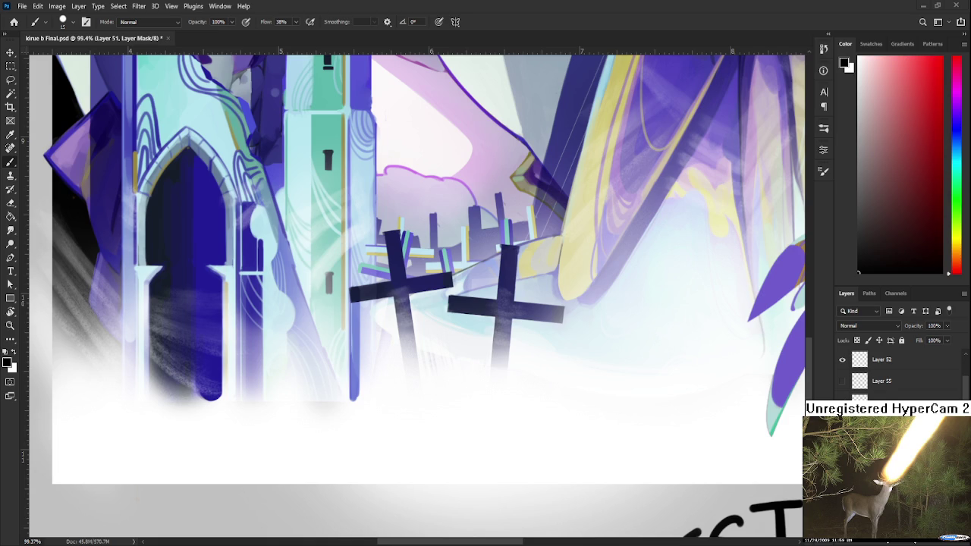
Step: Zoom in on the crosses and add a small dark dab at the tall pillar's base
scroll(538, 397, "down", 1)
scroll(535, 397, "down", 2)
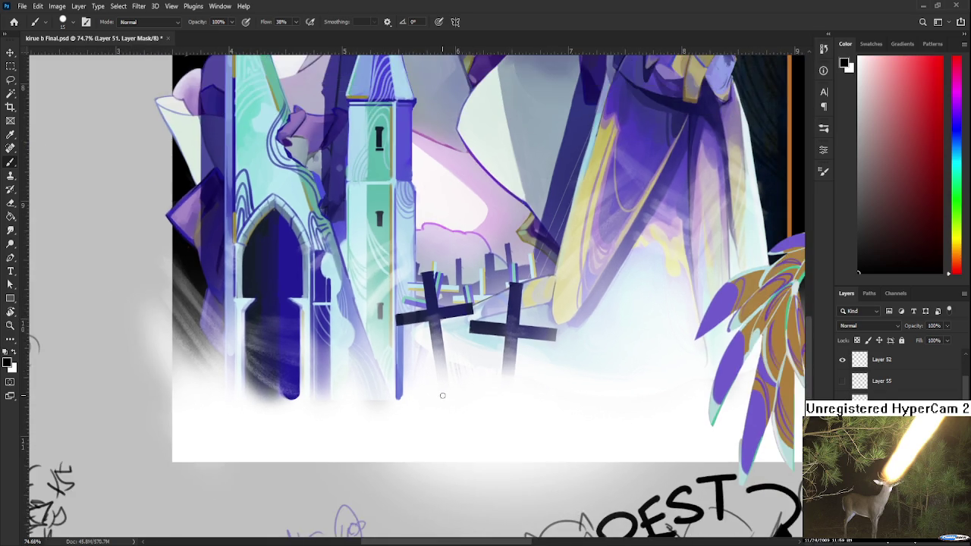
scroll(440, 397, "down", 2)
scroll(434, 395, "up", 4)
scroll(433, 397, "up", 1)
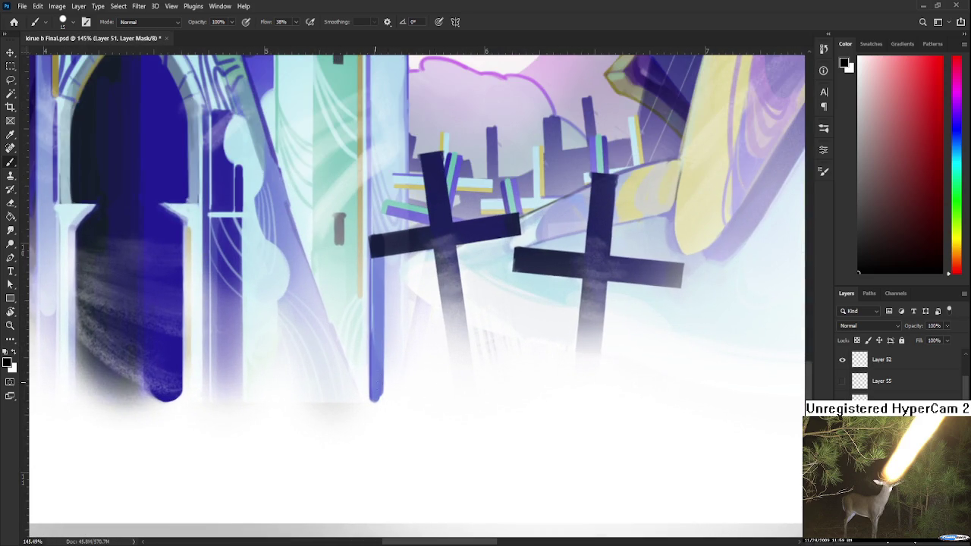
left_click(372, 404)
key("e")
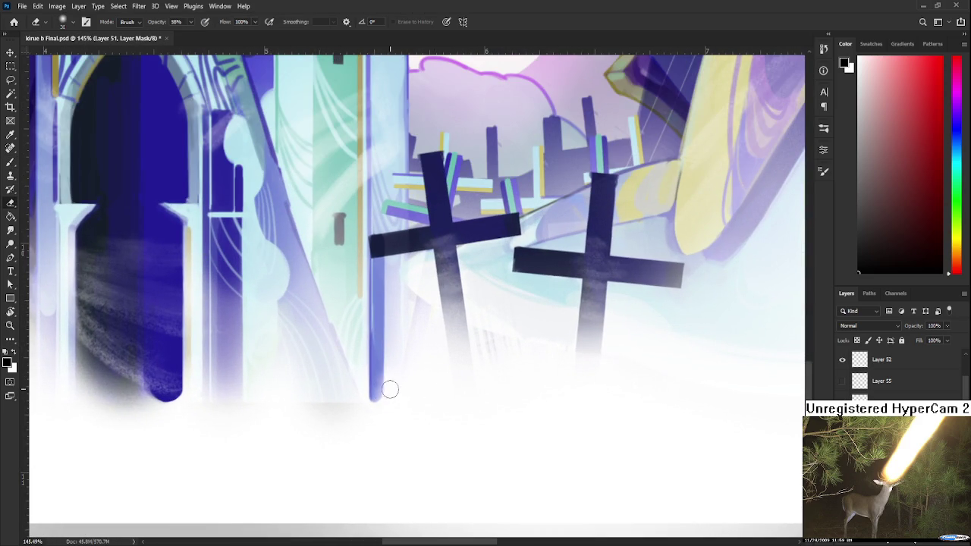
key("b")
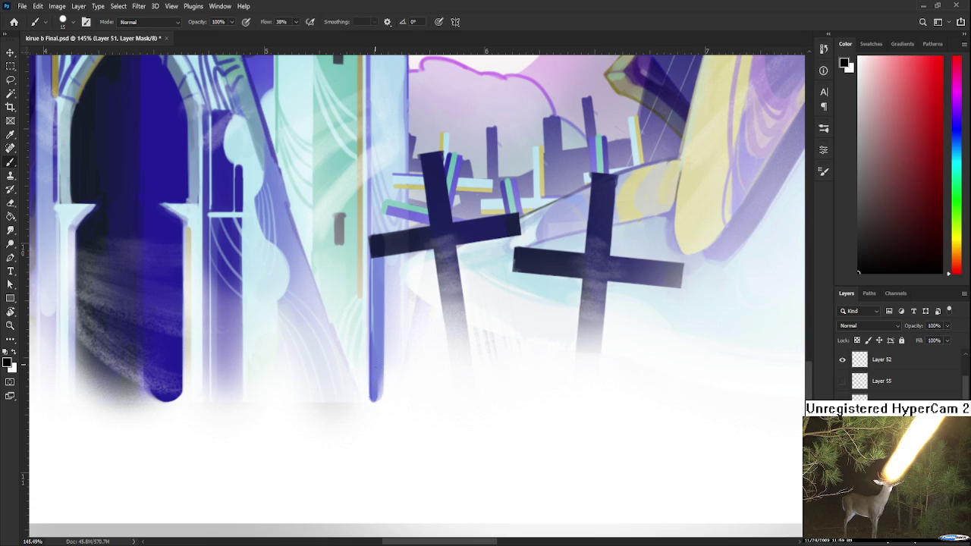
Step: Zoom back out and pan until the graveyard crosses are in view
scroll(412, 369, "down", 3)
scroll(416, 368, "down", 3)
scroll(417, 367, "down", 2)
scroll(417, 367, "down", 2)
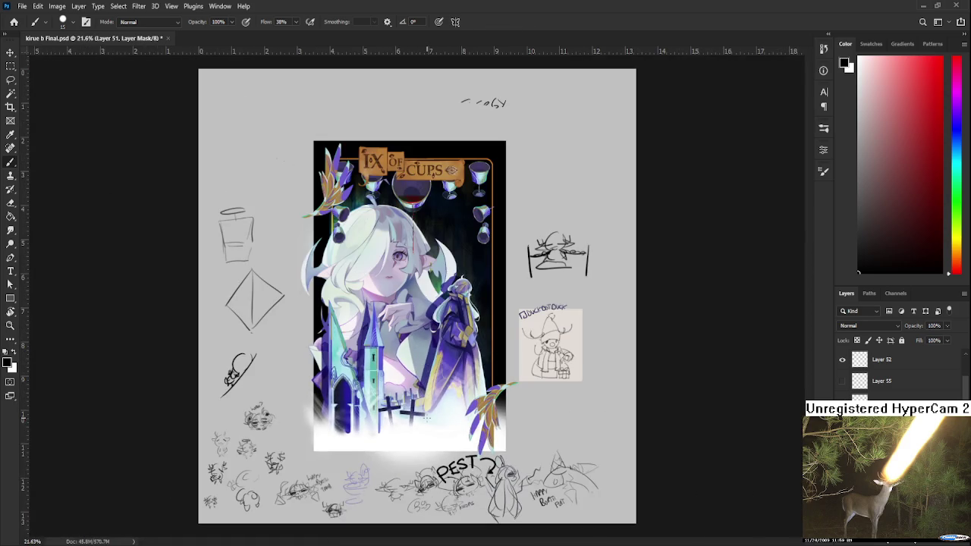
scroll(427, 417, "up", 5)
scroll(409, 433, "up", 3)
mouse_move(379, 443)
left_mouse_down()
mouse_move(330, 377)
mouse_move(359, 425)
left_mouse_up()
Step: Extend the right cross's stem down into the mist with a thin dark stroke, retrying until it fits
key("ctrl+z")
left_click_drag(367, 319, 358, 400)
key("ctrl+z")
left_click_drag(367, 318, 356, 440)
key("ctrl+z")
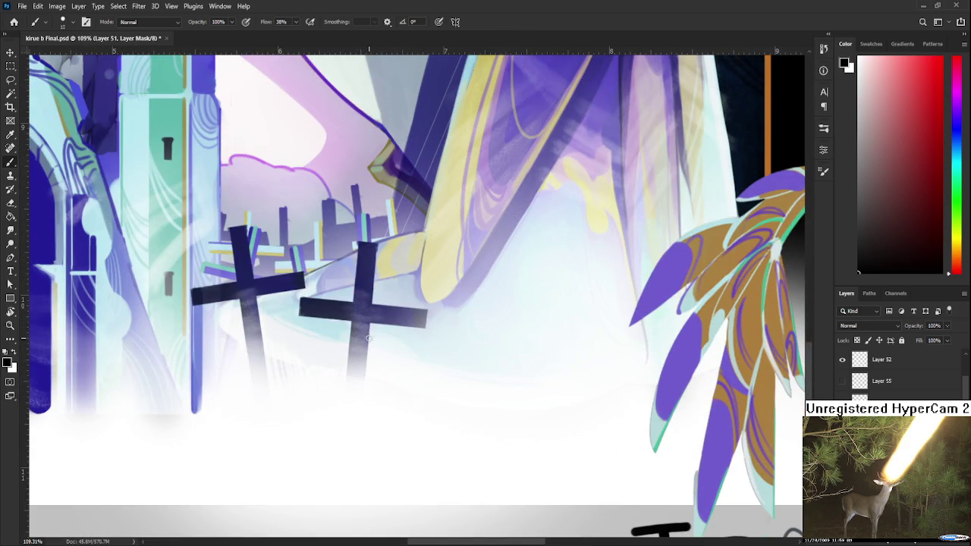
left_click_drag(367, 341, 360, 418)
key("ctrl+z")
left_click_drag(367, 326, 358, 427)
key("ctrl+z")
left_click_drag(367, 326, 360, 429)
Step: Extend the left cross's stem downward with a thin dark stroke, redrawing until the length looks right
scroll(299, 379, "up", 1)
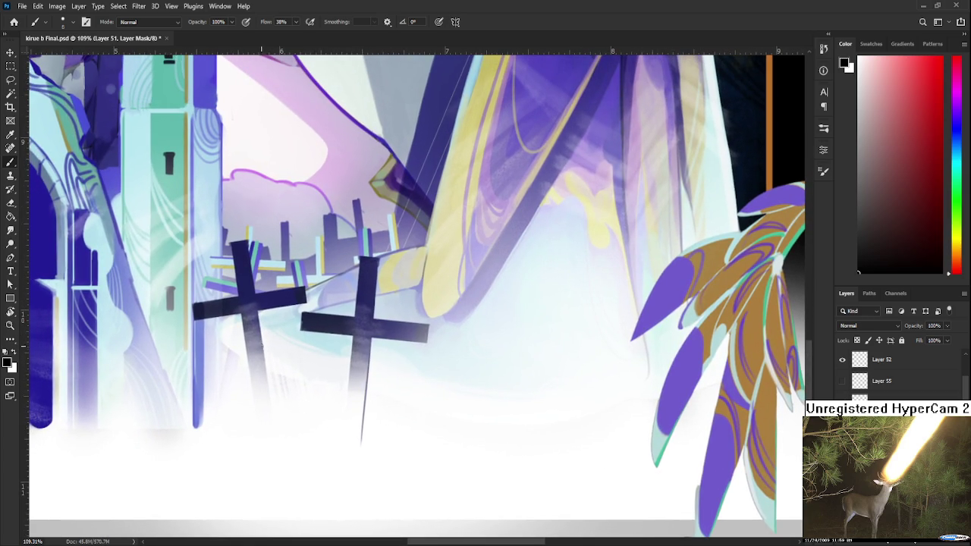
left_click_drag(263, 353, 271, 420)
key("ctrl+z")
key("ctrl+z")
left_click_drag(263, 355, 272, 429)
key("ctrl+z")
left_click_drag(263, 357, 270, 419)
key("ctrl+z")
left_click_drag(267, 372, 274, 433)
key("ctrl+z")
key("ctrl+z")
left_click_drag(263, 361, 272, 419)
key("ctrl+z")
Step: Zoom out and pan to show the lower half of the card
scroll(274, 394, "down", 2)
scroll(303, 391, "down", 2)
scroll(334, 387, "down", 2)
scroll(358, 386, "down", 1)
scroll(358, 385, "up", 1)
scroll(371, 389, "up", 2)
mouse_move(377, 390)
left_mouse_down()
mouse_move(485, 407)
mouse_move(498, 442)
left_mouse_up()
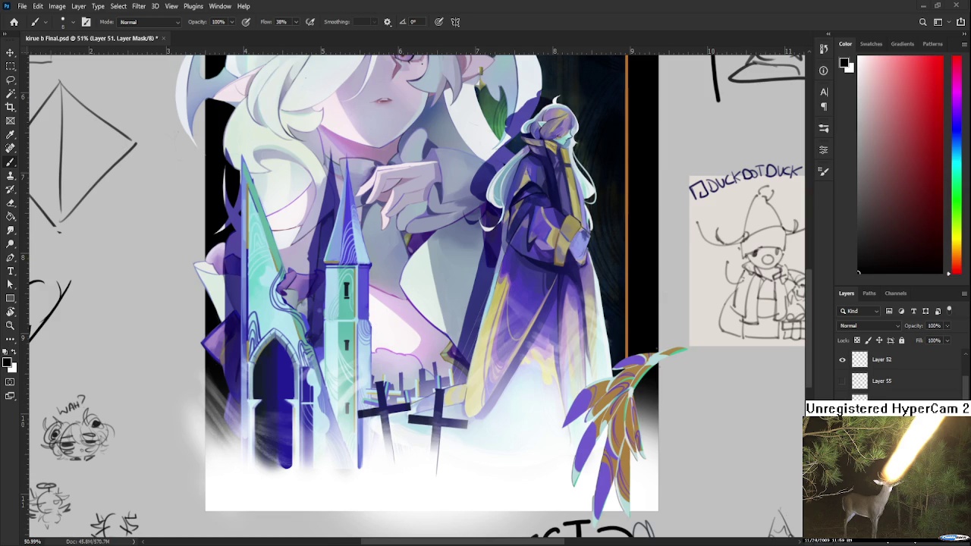
scroll(519, 369, "down", 3)
scroll(464, 444, "up", 5)
left_click_drag(457, 462, 309, 459)
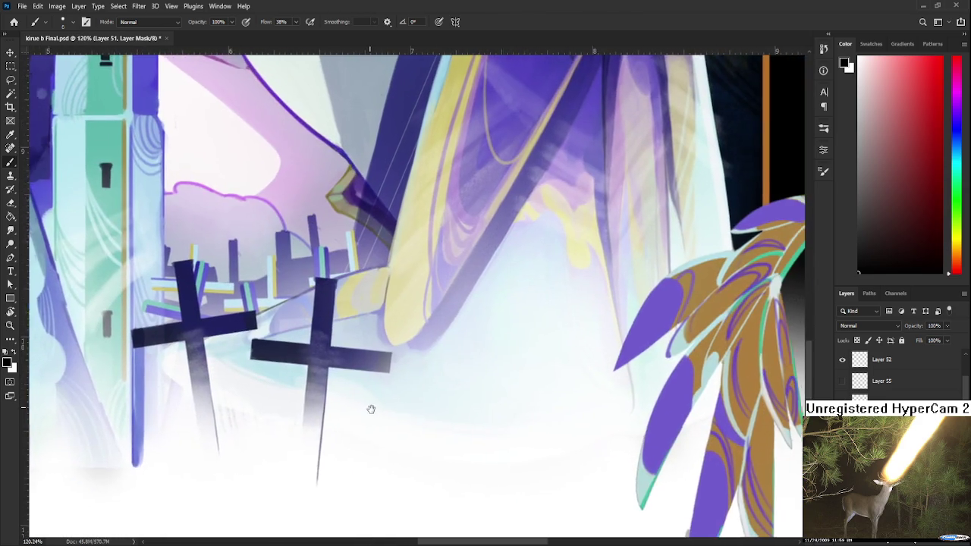
scroll(463, 393, "down", 2)
mouse_move(463, 393)
left_mouse_down()
mouse_move(468, 366)
mouse_move(424, 338)
mouse_move(334, 407)
mouse_move(326, 377)
mouse_move(354, 426)
mouse_move(371, 341)
left_mouse_up()
key("r")
key("e")
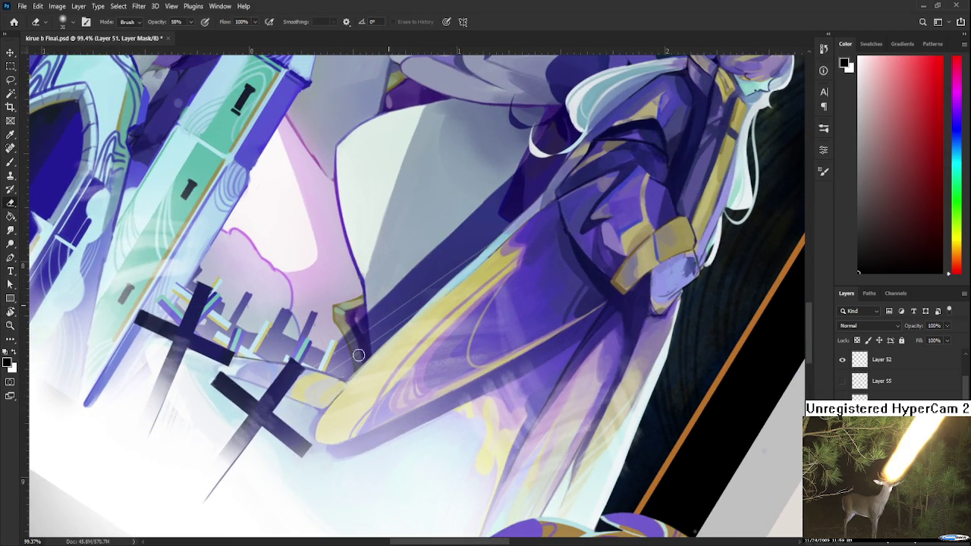
key("b")
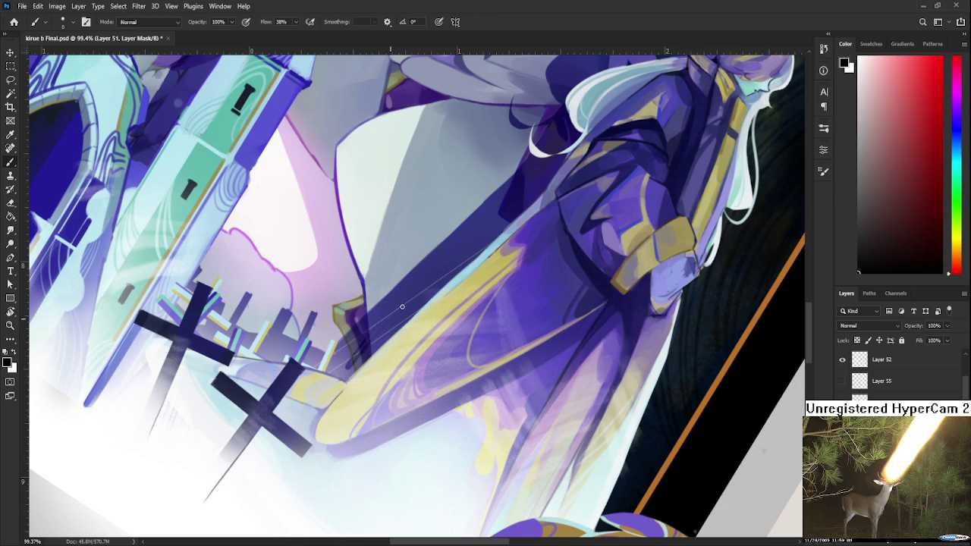
key("bracketright")
key("bracketright")
key("bracketright")
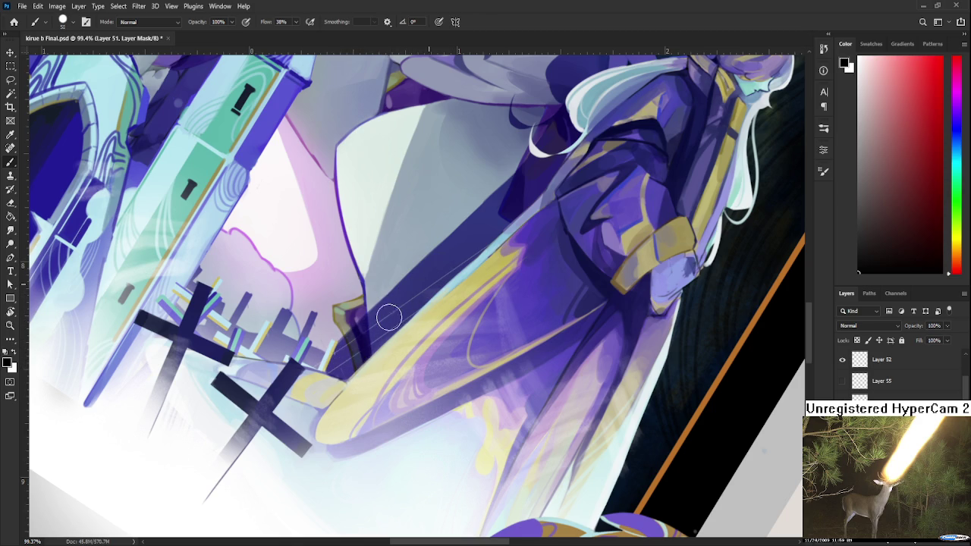
mouse_move(430, 260)
left_mouse_down()
mouse_move(427, 325)
mouse_move(613, 450)
left_mouse_up()
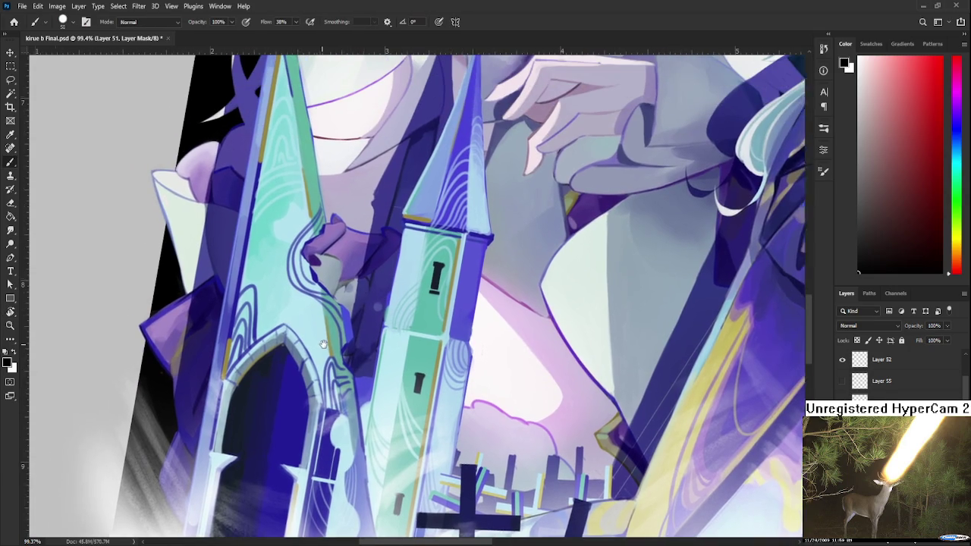
left_click_drag(346, 359, 422, 336)
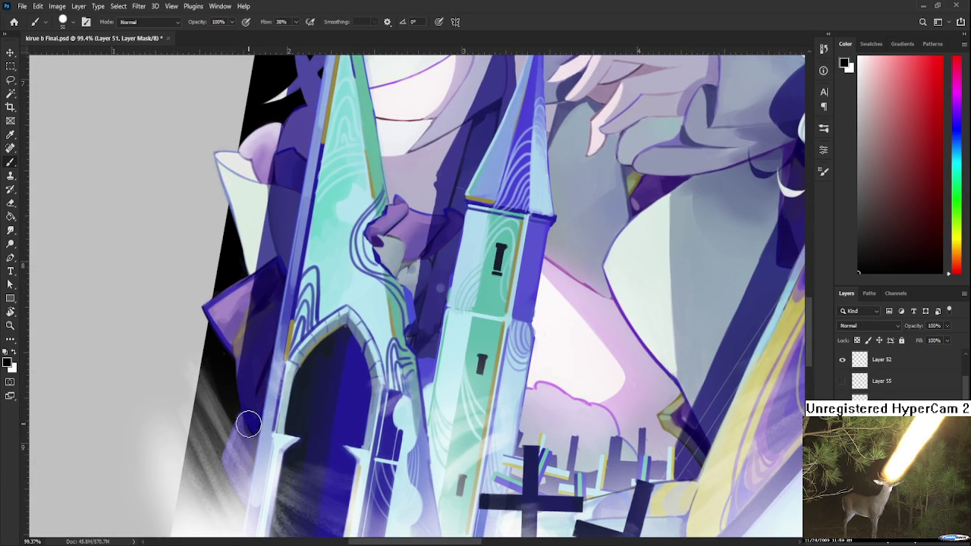
key("bracketleft")
key("bracketleft")
key("bracketleft")
scroll(256, 334, "up", 1)
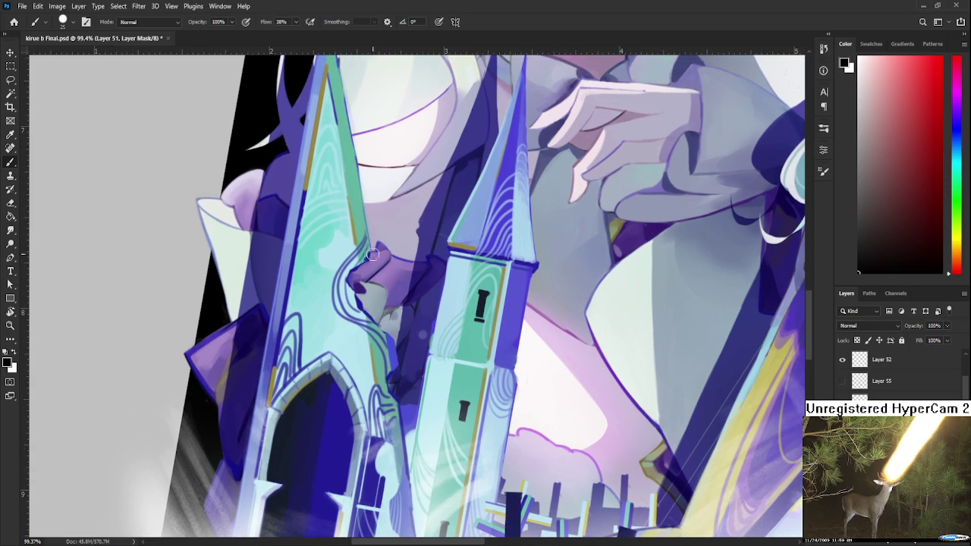
scroll(370, 254, "down", 2)
scroll(395, 285, "down", 2)
key("r")
key("Escape")
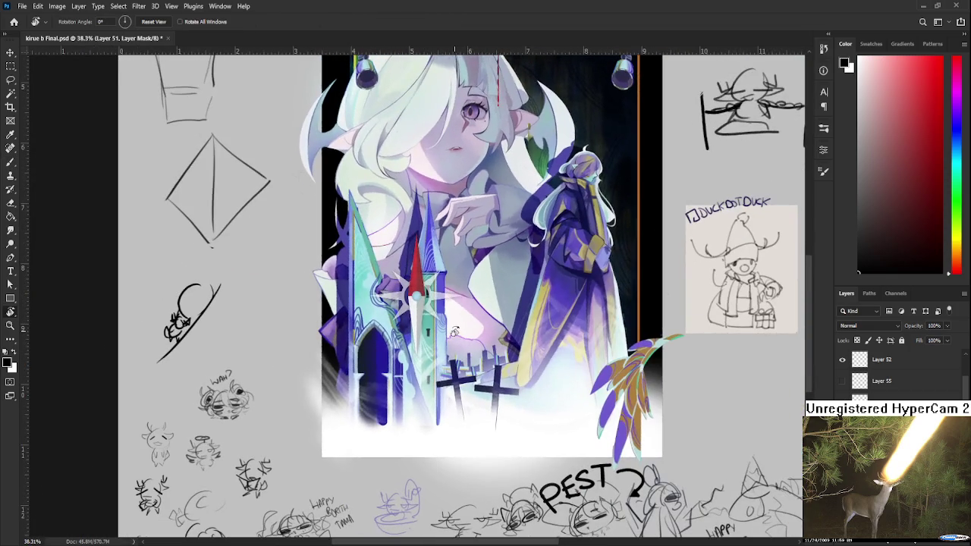
Step: Zoom to the robed figure and paint a dark diagonal fold across the robe
scroll(502, 367, "up", 2)
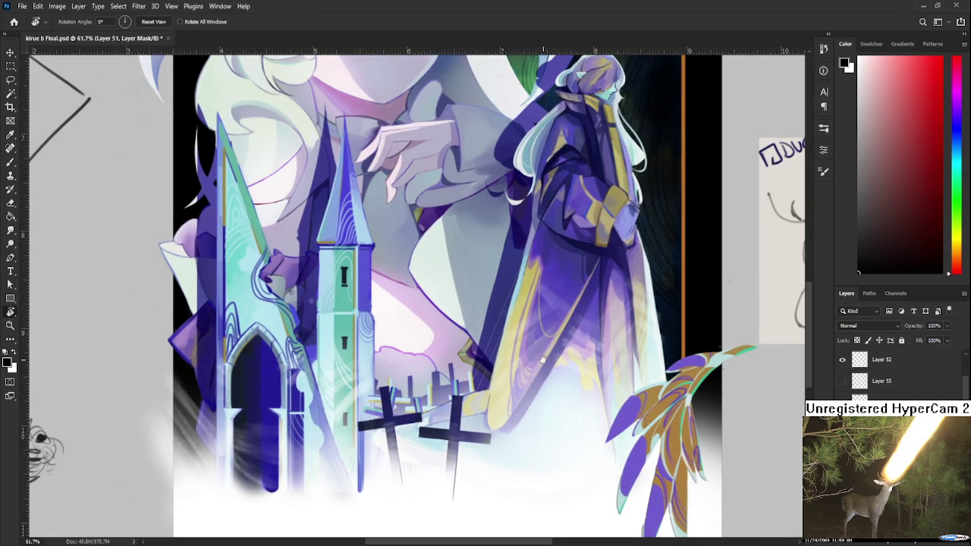
left_click_drag(543, 359, 330, 447)
key("e")
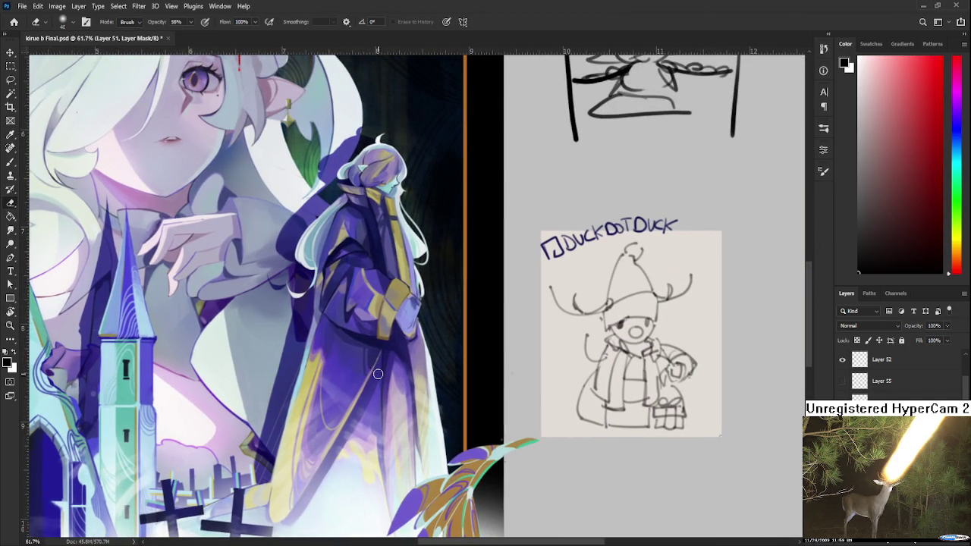
key("b")
left_click_drag(378, 379, 326, 474)
key("ctrl+z")
left_click_drag(378, 380, 323, 475)
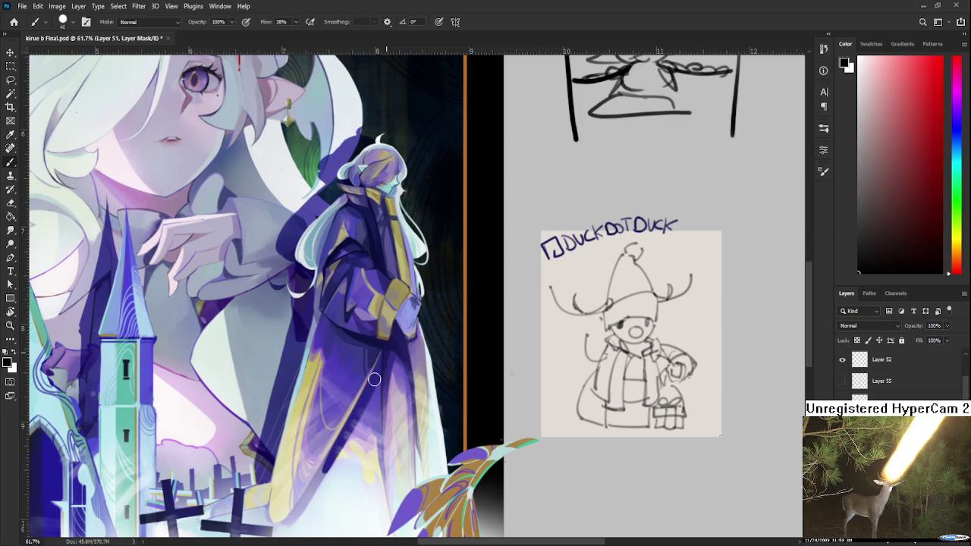
Step: Redraw the diagonal robe fold repeatedly until it reaches its final length
scroll(372, 384, "down", 2)
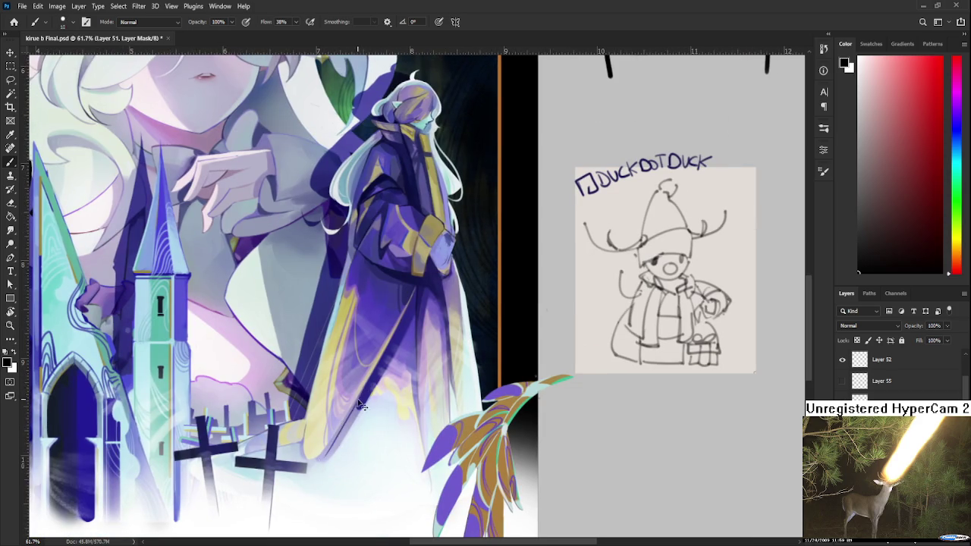
key("ctrl+z")
left_click(362, 385, "shift")
left_click_drag(363, 387, 323, 459)
key("ctrl+z")
mouse_move(361, 392)
left_mouse_down()
mouse_move(318, 462)
mouse_move(335, 434)
left_mouse_up()
key("ctrl+z")
key("ctrl+z")
mouse_move(365, 385)
left_mouse_down()
mouse_move(320, 455)
mouse_move(334, 434)
left_mouse_up()
Step: Add a short vertical fold stroke on the lower part of the robe
key("ctrl+z")
key("ctrl+z")
mouse_move(358, 401)
left_mouse_down()
mouse_move(315, 458)
mouse_move(331, 445)
mouse_move(320, 474)
left_mouse_up()
left_click_drag(312, 441, 308, 501)
key("ctrl+z")
left_click_drag(310, 430, 302, 506)
key("ctrl+z")
Step: Reframe the view on the whole robed figure and enlarge the brush
left_click_drag(335, 364, 329, 399)
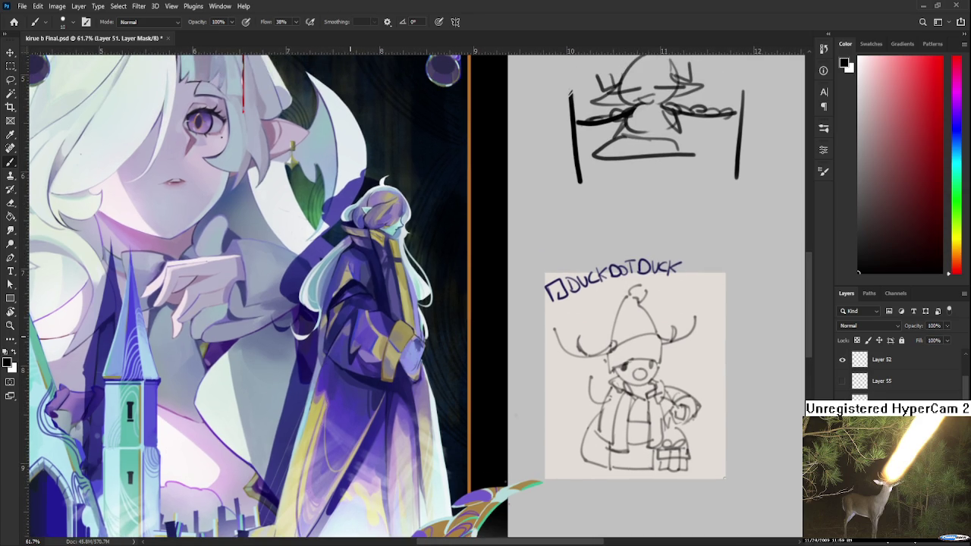
scroll(367, 365, "down", 3)
left_click_drag(385, 390, 372, 345)
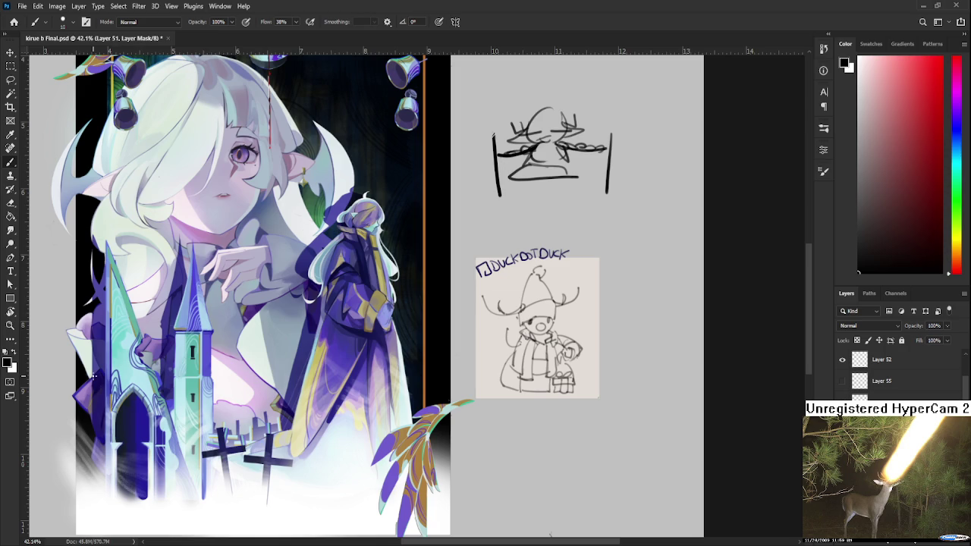
left_click_drag(386, 403, 299, 392)
key("e")
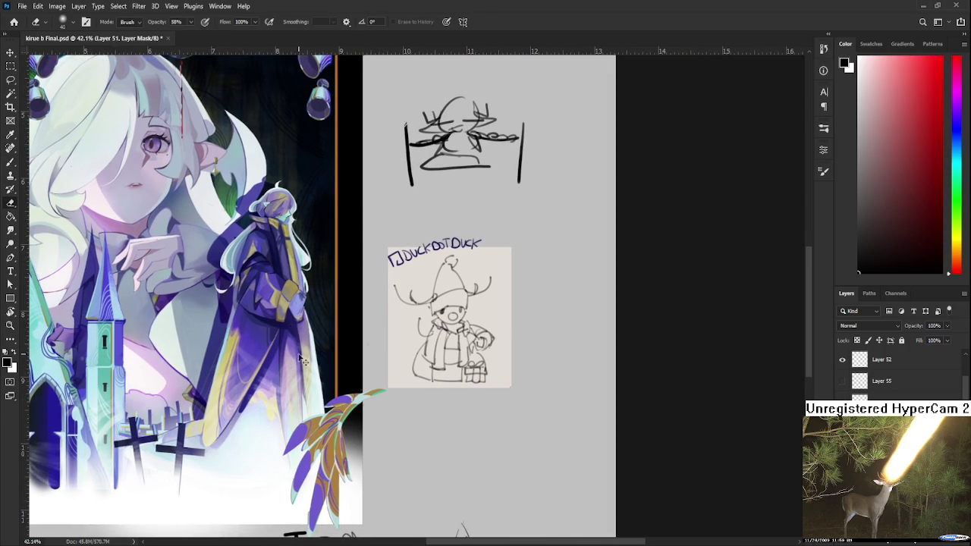
key("b")
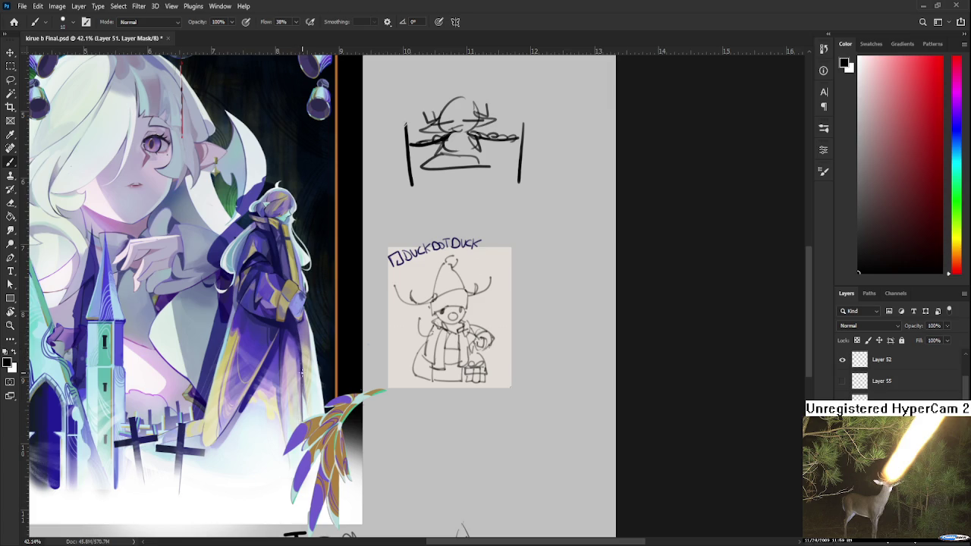
key("bracketright")
key("bracketright")
key("e")
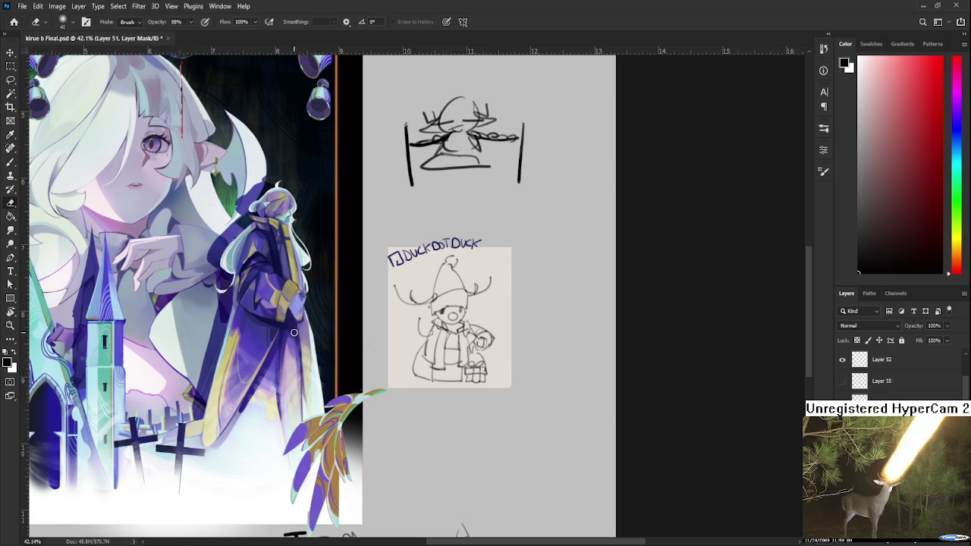
key("b")
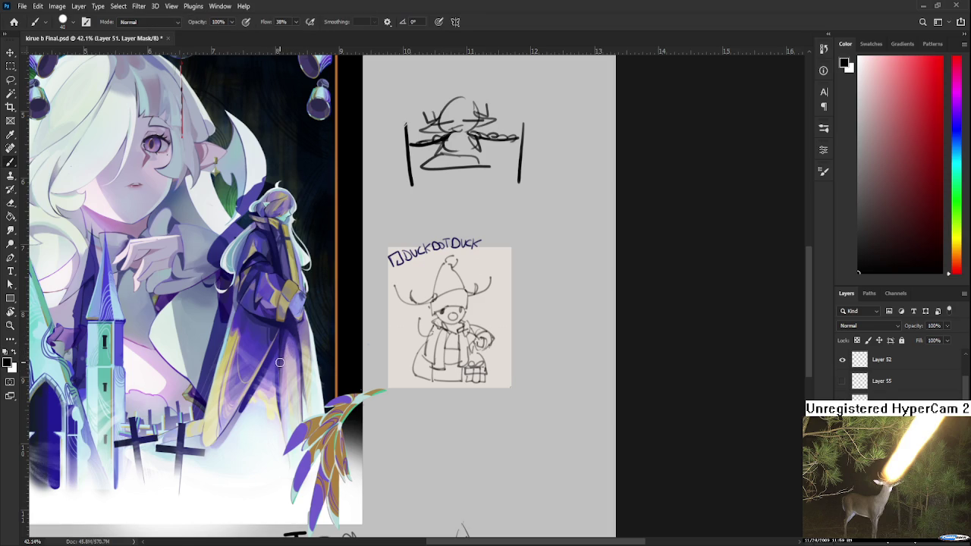
left_click_drag(280, 363, 361, 406)
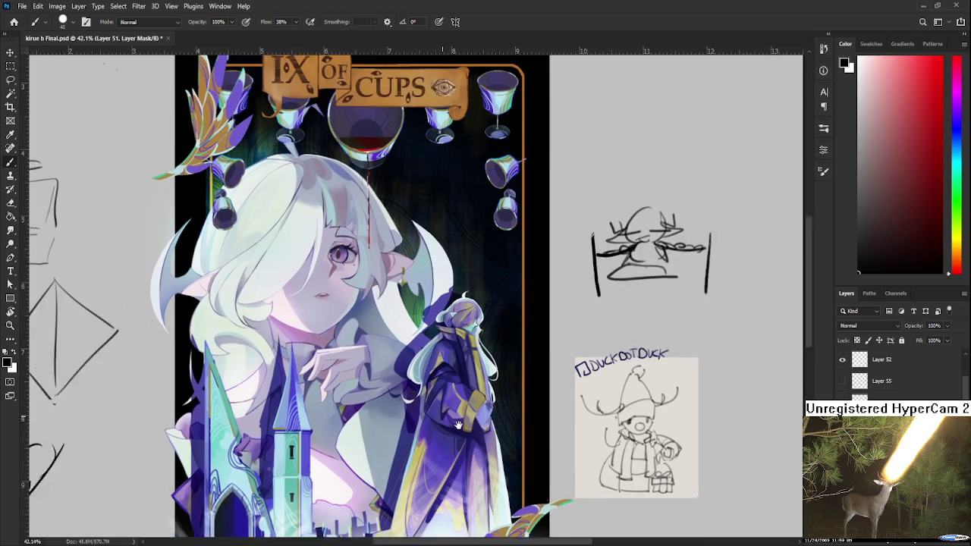
Step: Pan and zoom around the card, from the top banner to the whole card with sketches
left_click_drag(337, 305, 457, 392)
scroll(444, 365, "down", 1)
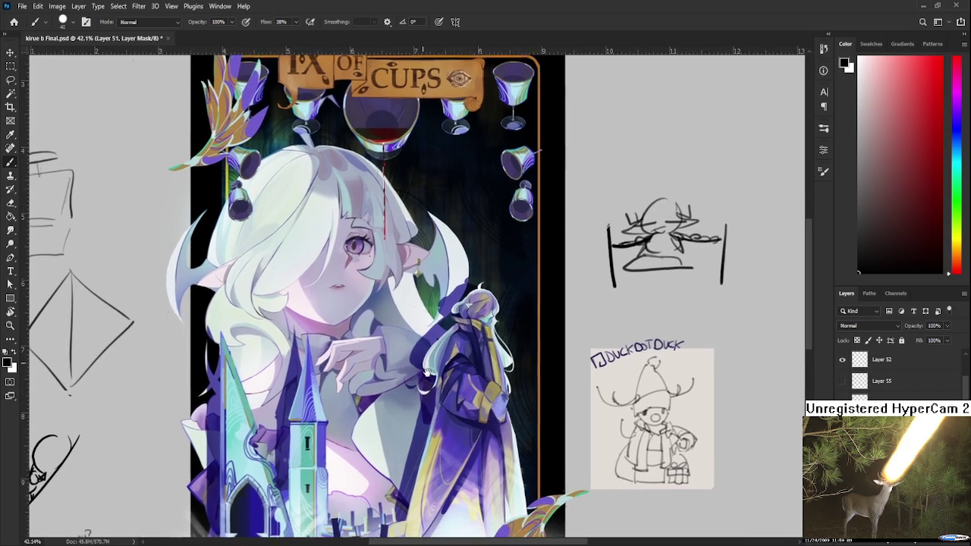
scroll(433, 366, "down", 1)
scroll(426, 394, "down", 1)
scroll(425, 403, "down", 1)
mouse_move(426, 403)
left_mouse_down()
mouse_move(403, 386)
mouse_move(368, 326)
left_mouse_up()
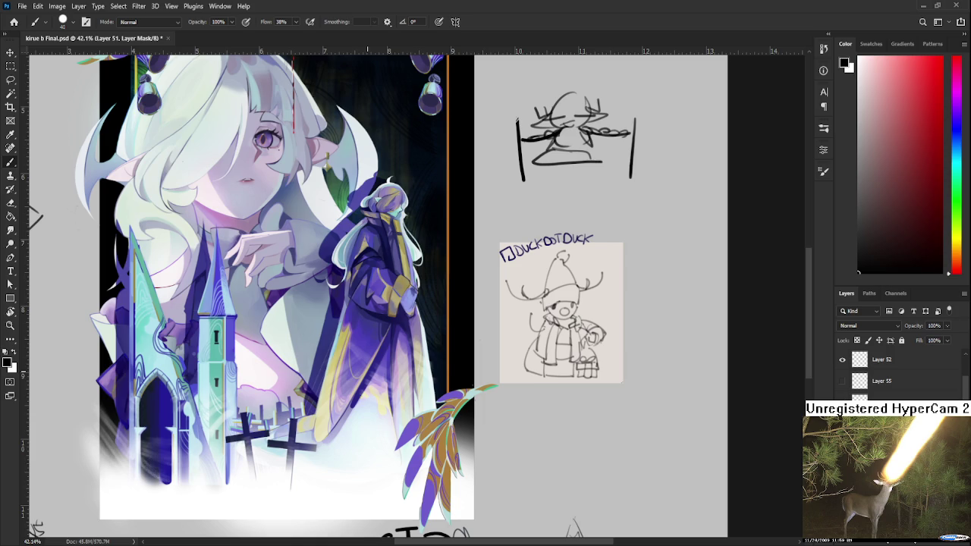
scroll(368, 362, "down", 4)
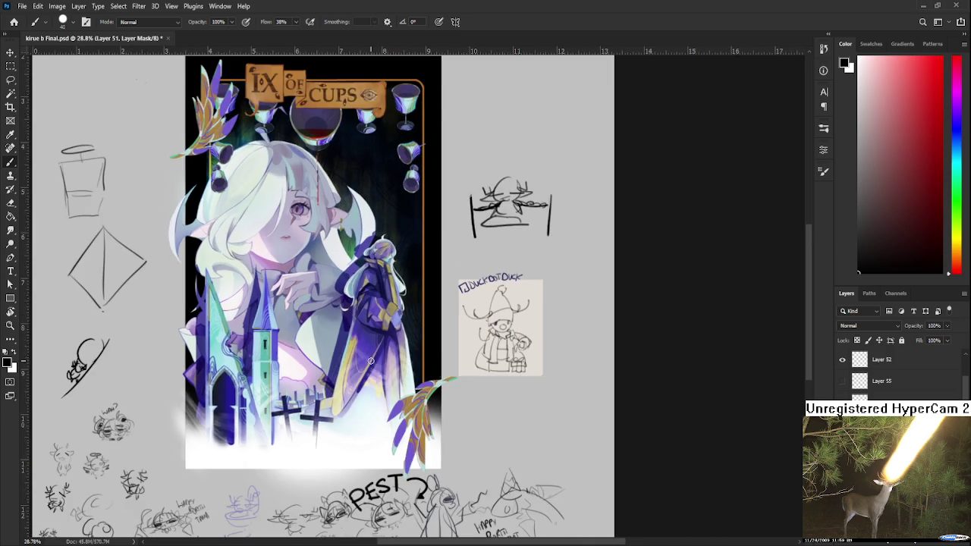
left_click_drag(361, 328, 429, 356)
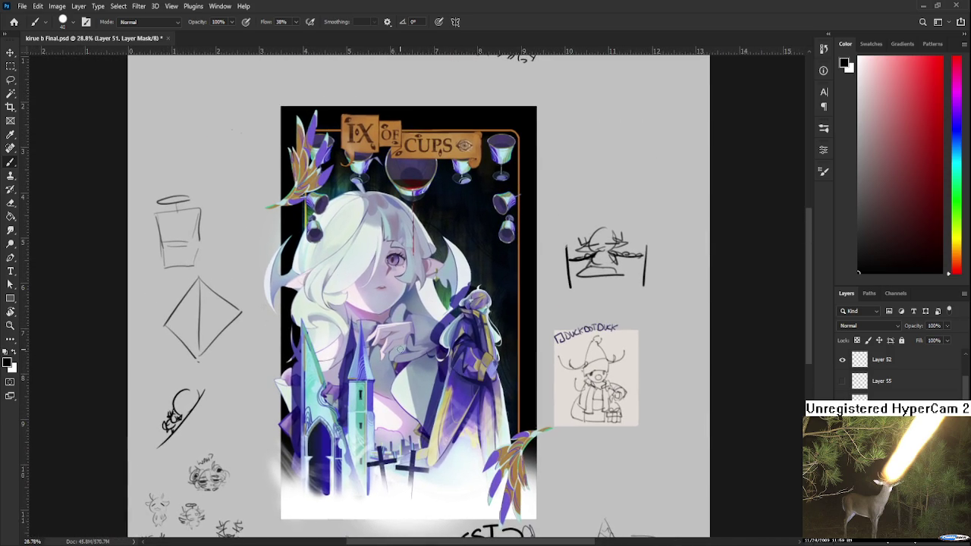
scroll(334, 341, "up", 2)
left_click_drag(334, 343, 364, 365)
Step: Zoom in and toggle a layer's visibility off and back on to check its effect
scroll(361, 366, "down", 2)
scroll(887, 425, "down", 5)
scroll(895, 371, "down", 3)
scroll(895, 371, "down", 1)
scroll(895, 371, "down", 2)
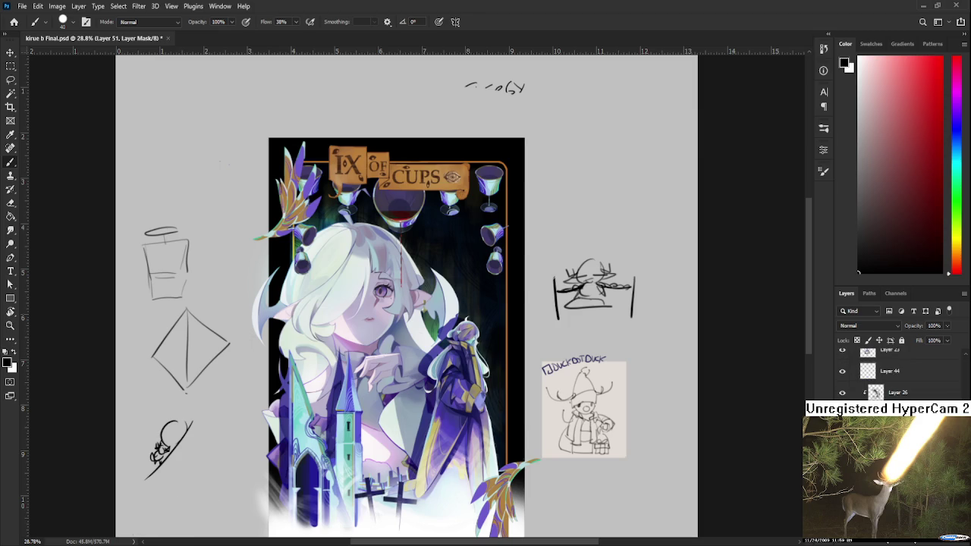
scroll(895, 371, "down", 1)
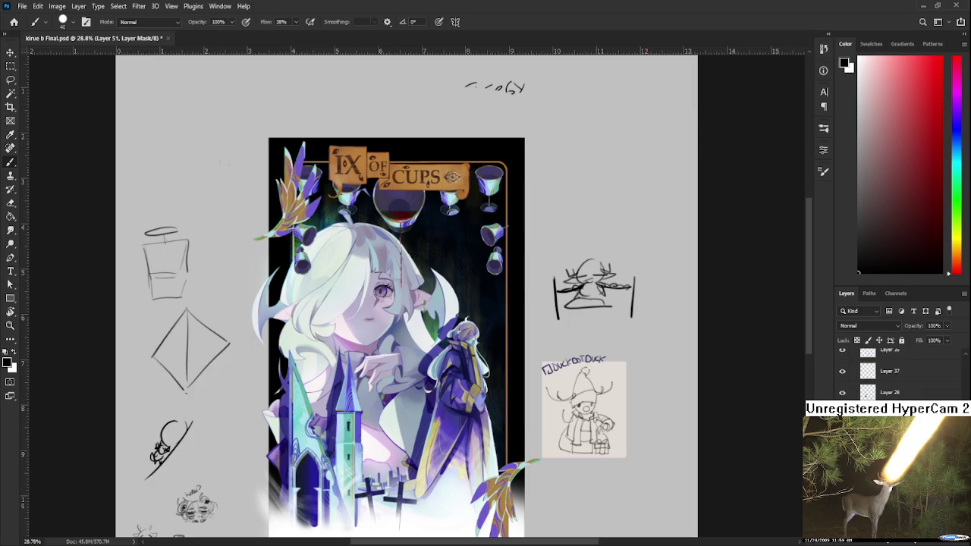
scroll(895, 372, "down", 2)
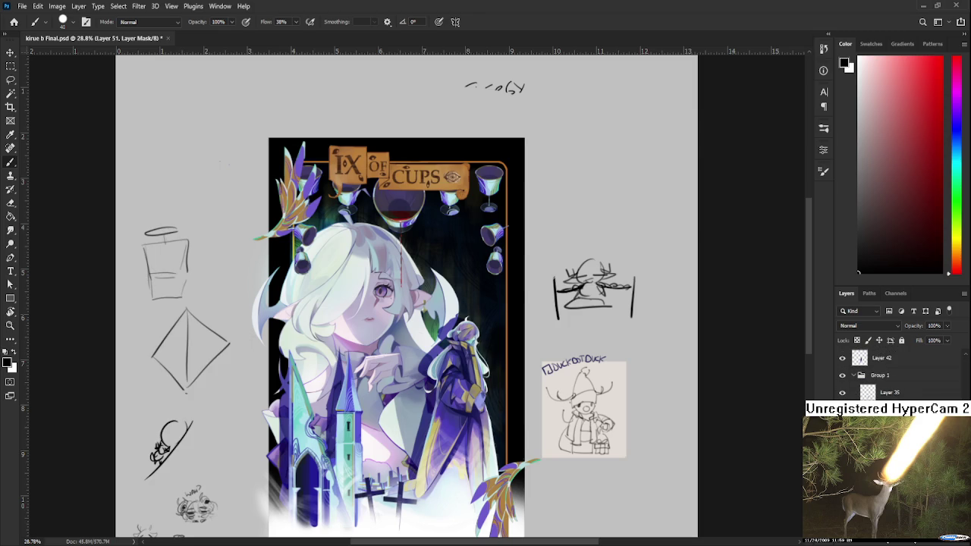
scroll(880, 376, "down", 1)
scroll(880, 375, "up", 1)
left_click(842, 400)
left_click(842, 401)
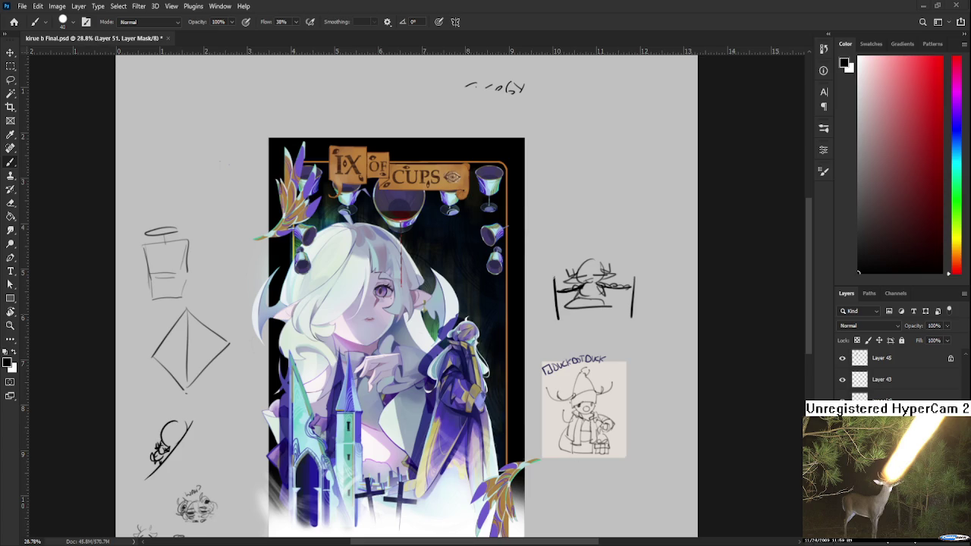
Step: Sample the orange-brown of the card's border line as the painting colour
scroll(895, 376, "down", 5)
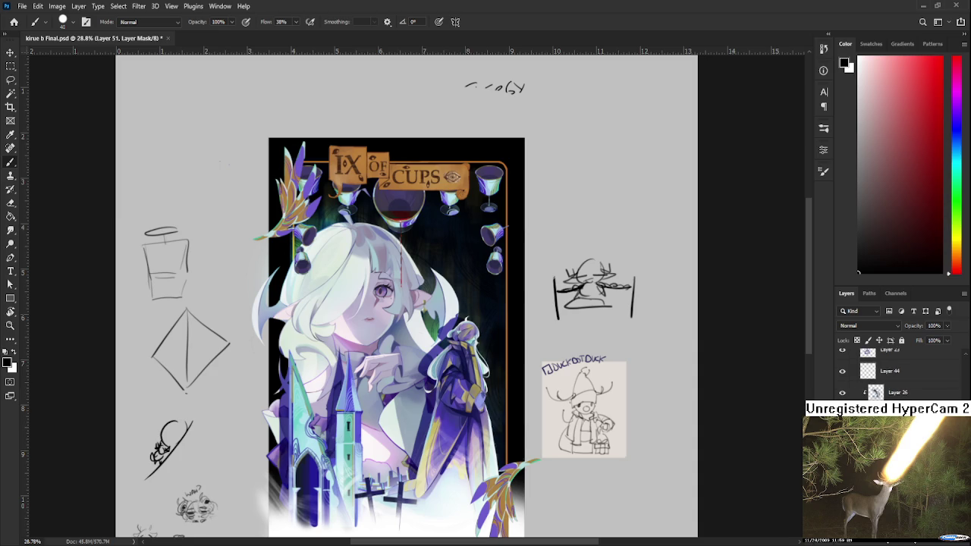
scroll(895, 375, "up", 2)
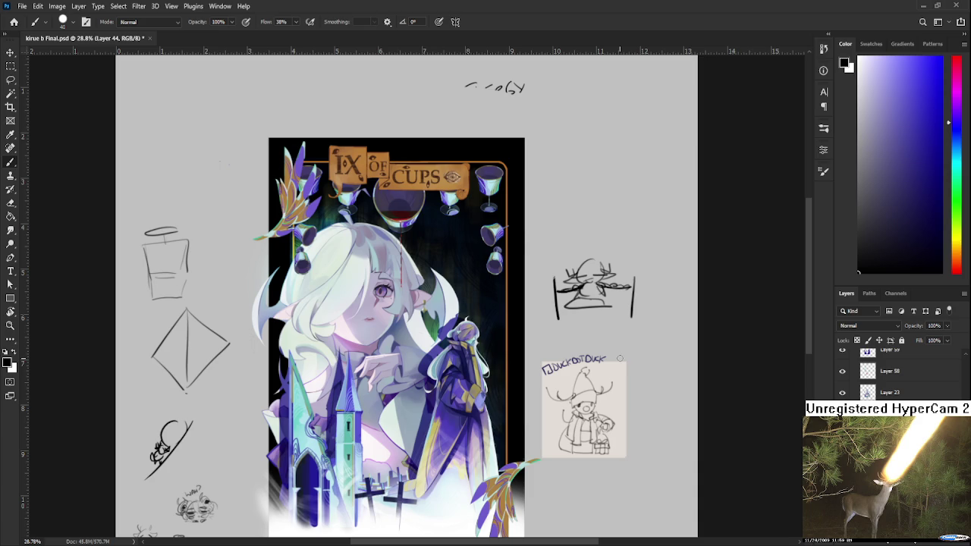
scroll(620, 358, "down", 1)
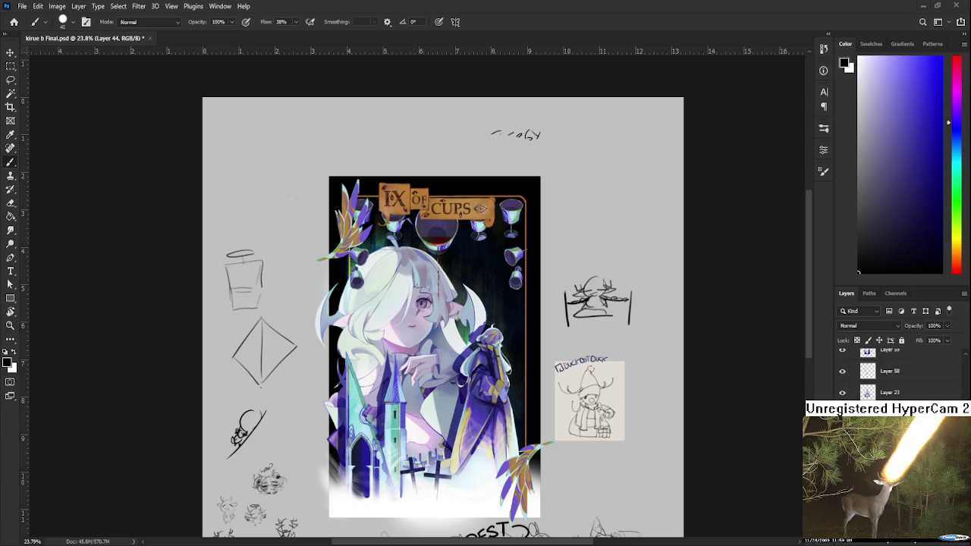
scroll(428, 237, "up", 1)
scroll(428, 237, "up", 1)
scroll(427, 238, "up", 1)
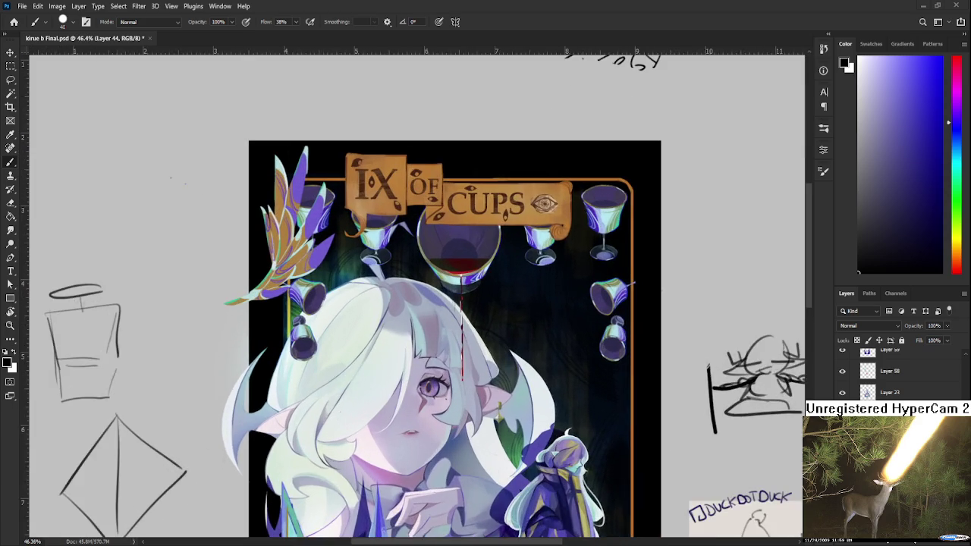
scroll(428, 237, "up", 1)
scroll(505, 242, "down", 2)
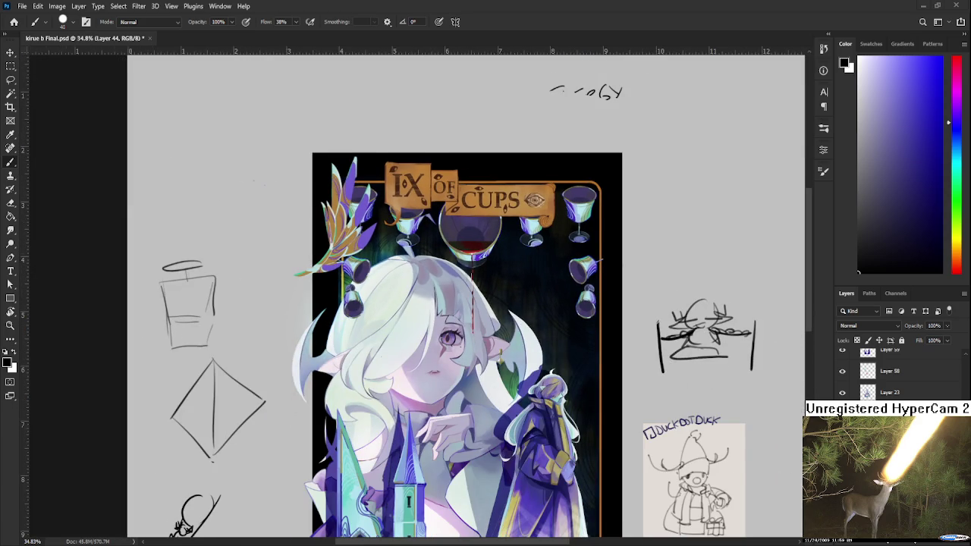
scroll(507, 223, "down", 1)
scroll(506, 220, "up", 1)
scroll(506, 220, "up", 1)
scroll(506, 220, "up", 1)
scroll(505, 220, "down", 2)
scroll(509, 220, "down", 1)
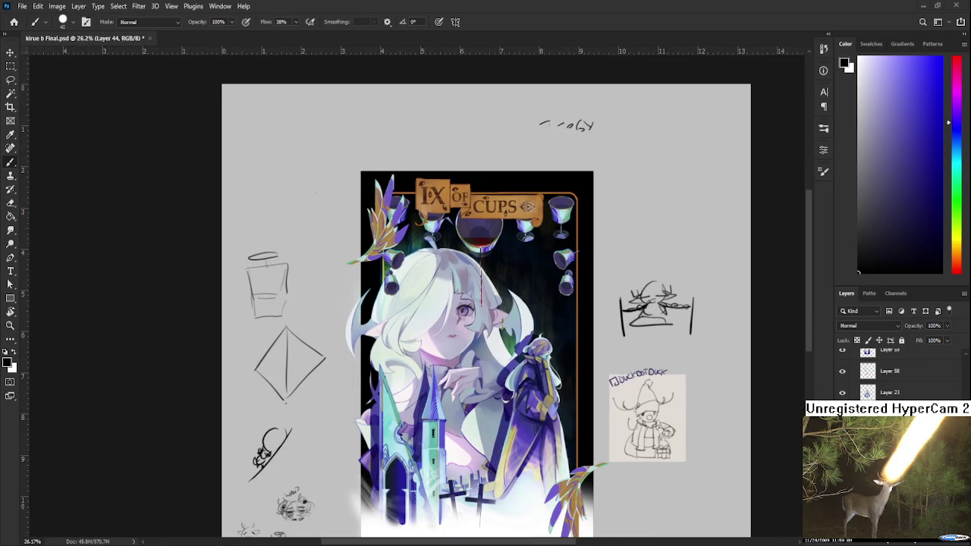
scroll(565, 274, "up", 2)
scroll(564, 272, "up", 1)
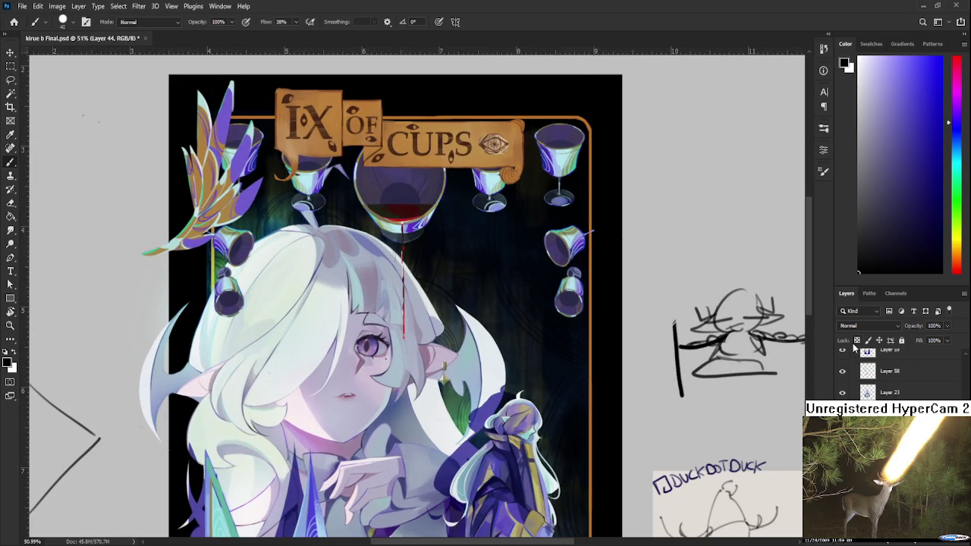
scroll(628, 364, "down", 3)
left_click(599, 440, "alt")
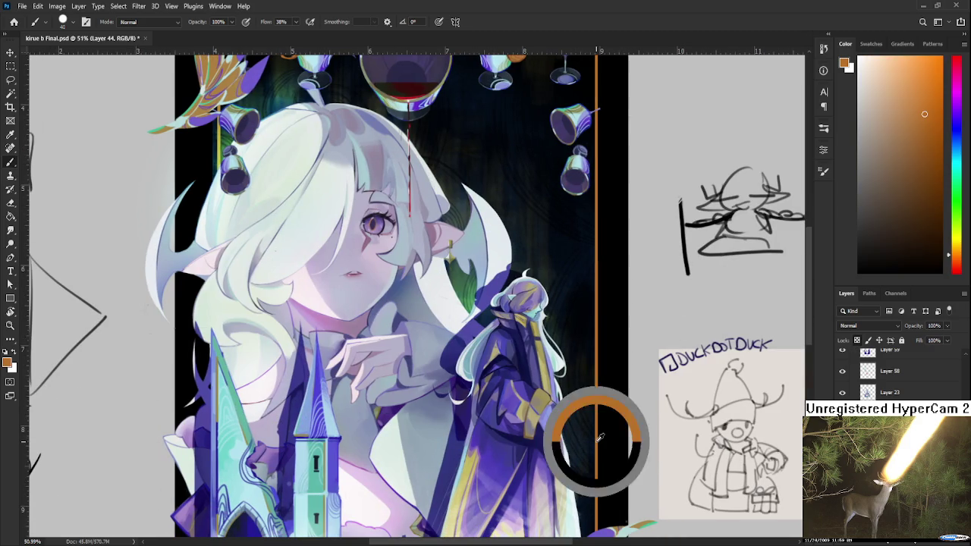
Step: Resample the border orange and nudge it to a slightly darker brown in the Color panel
left_click(923, 164)
left_click_drag(923, 164, 925, 165)
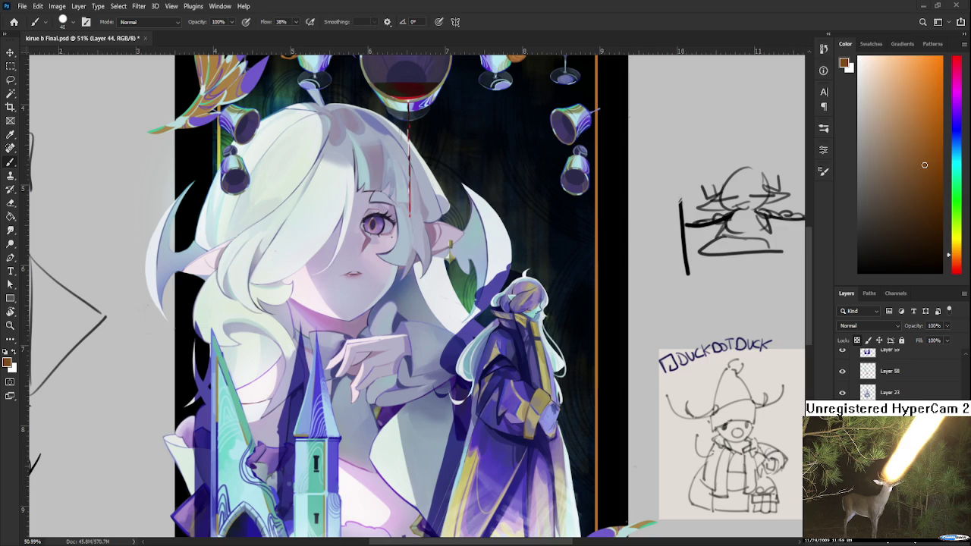
scroll(486, 296, "down", 3)
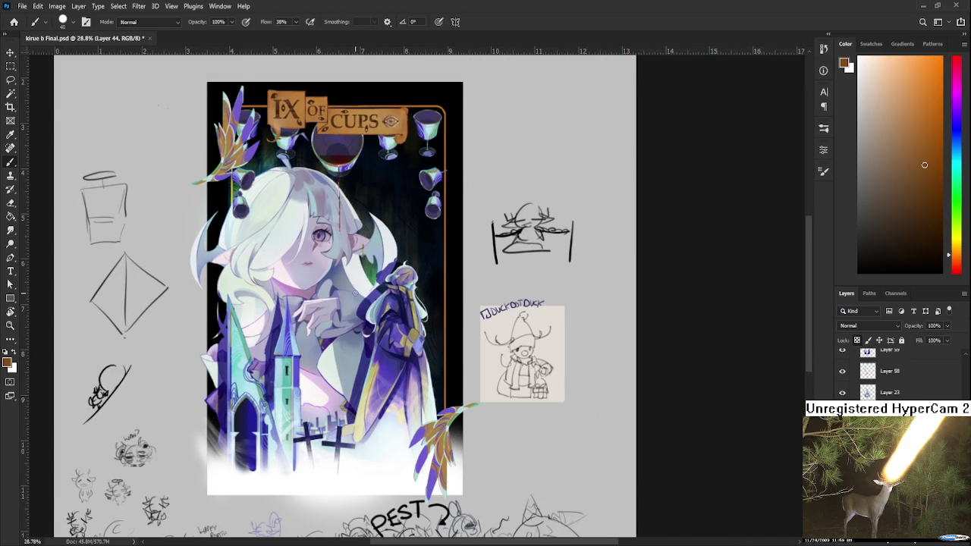
Step: Test a dark stroke along the card's right border, then undo it
scroll(361, 289, "up", 1)
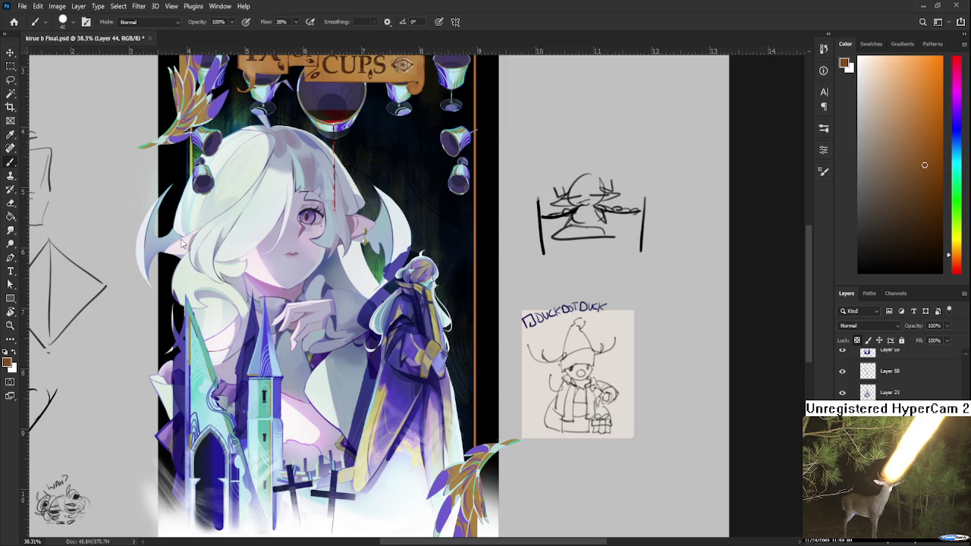
scroll(327, 391, "down", 1)
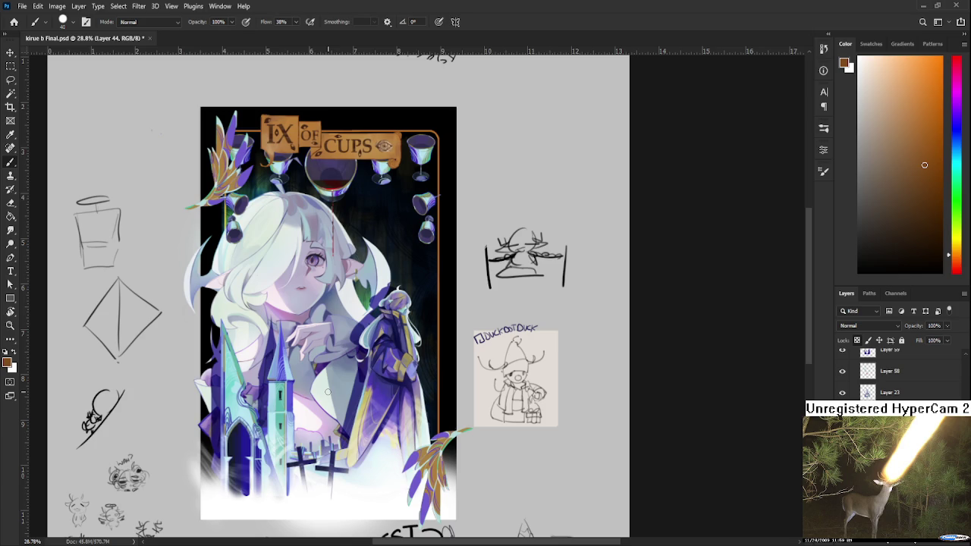
left_click_drag(439, 263, 438, 335)
key("ctrl+z")
Step: Pick a deep red and repaint the card's right border line with it
left_click(929, 125)
left_click_drag(955, 255, 955, 270)
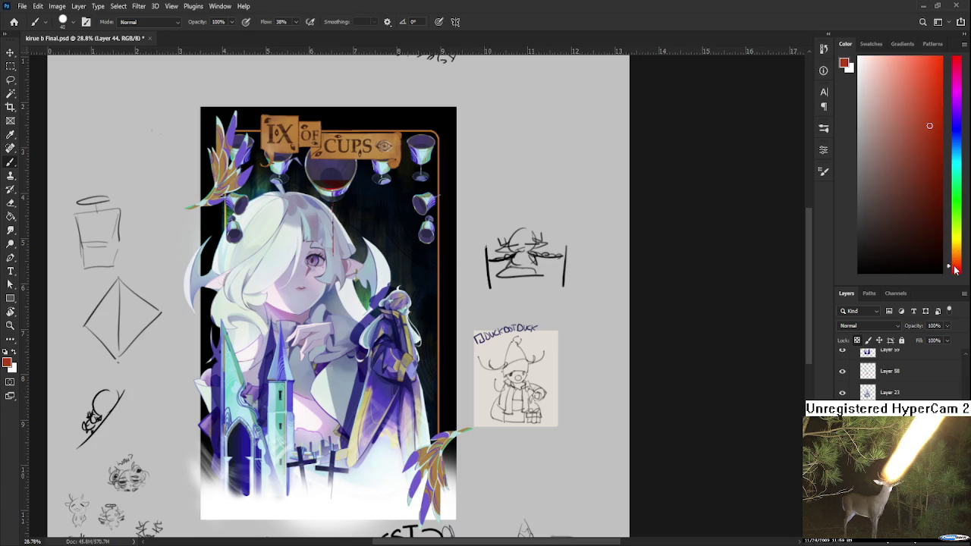
scroll(354, 311, "up", 1)
scroll(357, 314, "right", 1)
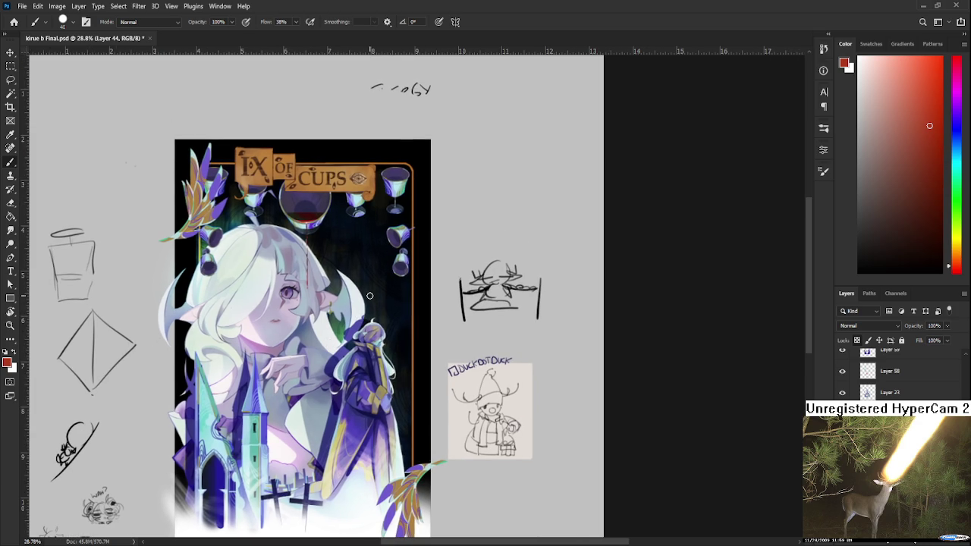
left_click_drag(414, 270, 415, 352)
Step: Scroll around to review the card, then save the document
scroll(413, 263, "up", 2)
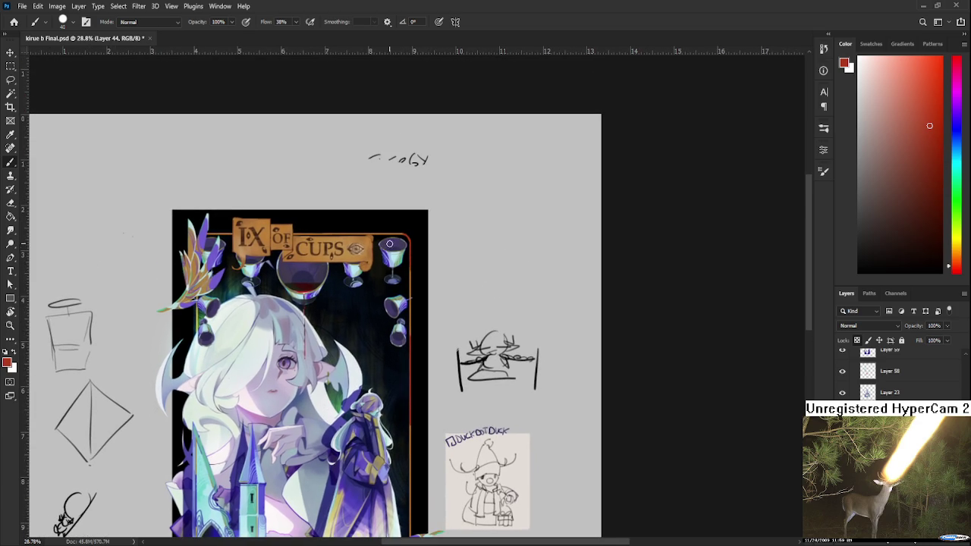
scroll(388, 245, "left", 1)
scroll(408, 248, "left", 3)
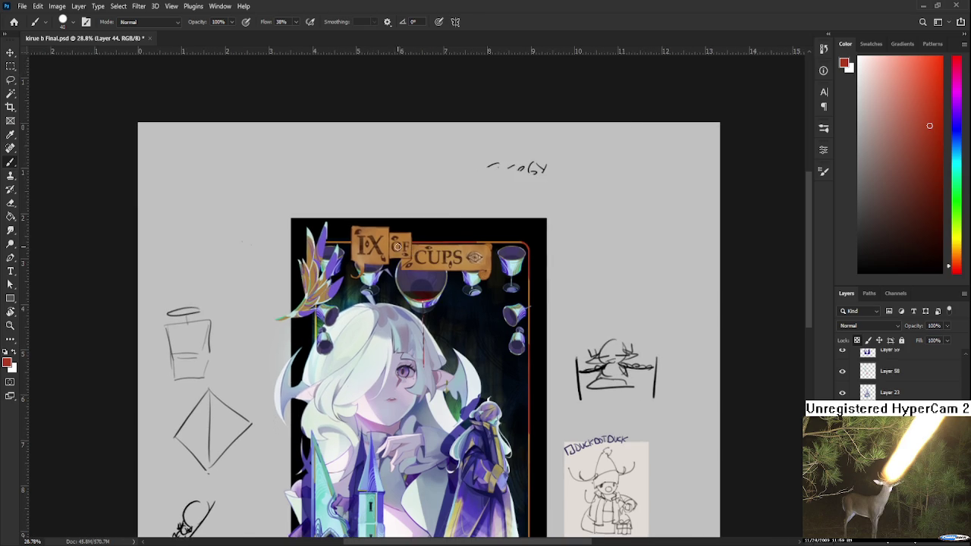
scroll(334, 296, "down", 3)
scroll(323, 275, "down", 2)
scroll(291, 334, "right", 3)
scroll(291, 334, "right", 1)
scroll(439, 404, "up", 2)
scroll(439, 403, "up", 1)
scroll(511, 281, "down", 2)
scroll(512, 280, "down", 2)
key("ctrl+s")
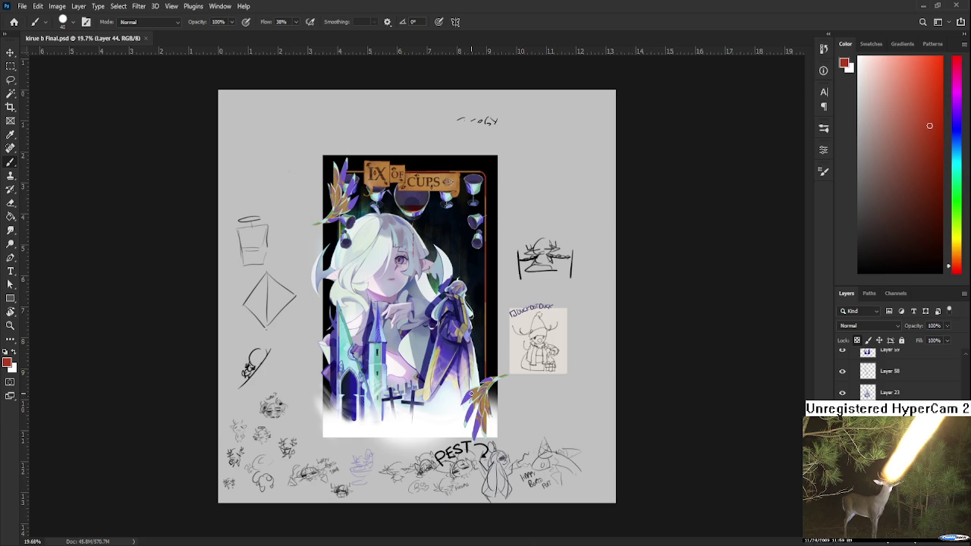
scroll(456, 374, "up", 3)
scroll(508, 325, "up", 3)
scroll(488, 433, "up", 2)
left_click(499, 412, "alt")
scroll(498, 413, "down", 2)
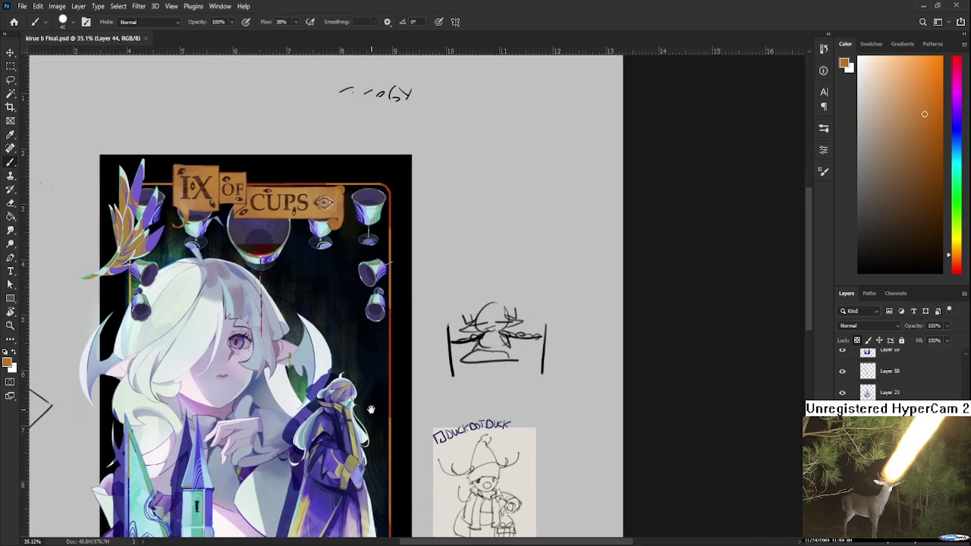
left_click_drag(492, 389, 372, 409)
left_click(394, 428, "alt")
left_click(387, 409, "alt")
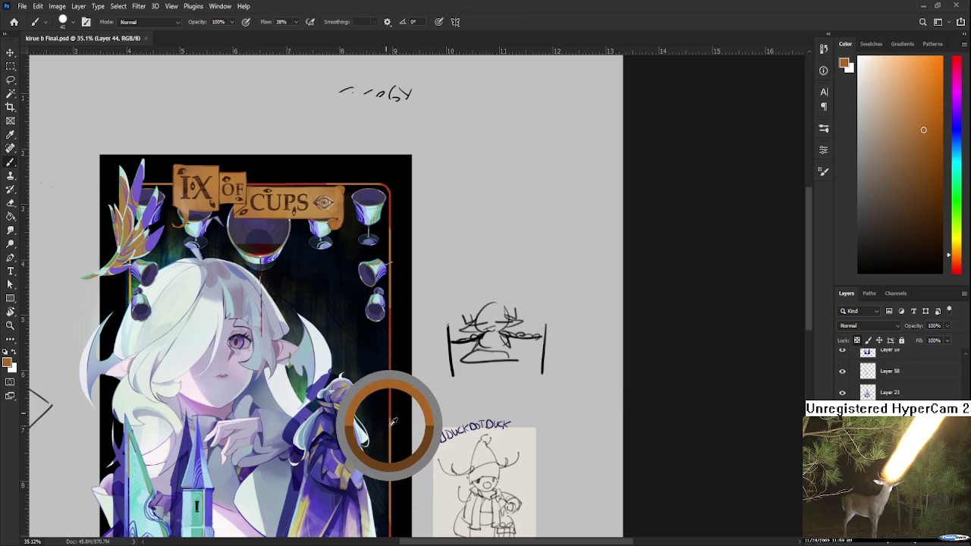
scroll(386, 448, "up", 3)
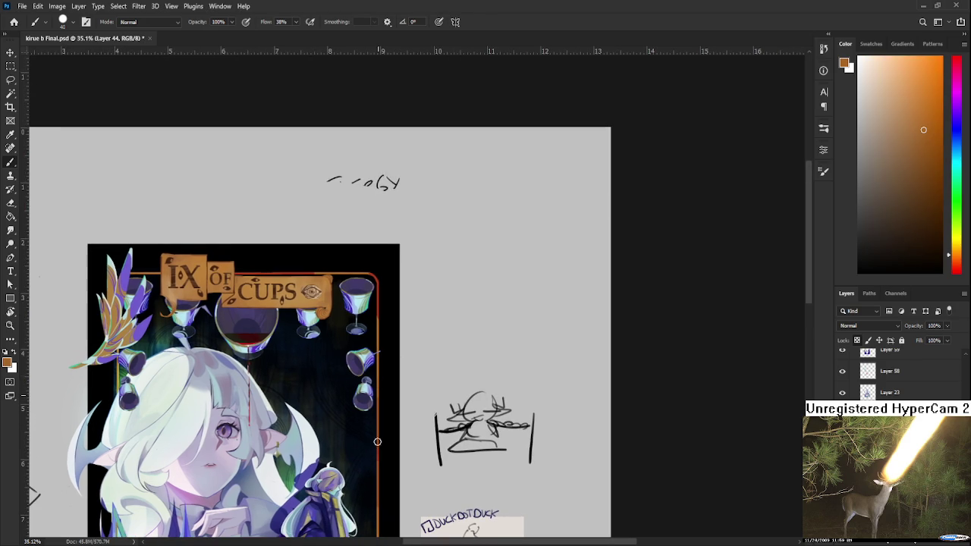
scroll(379, 455, "up", 2)
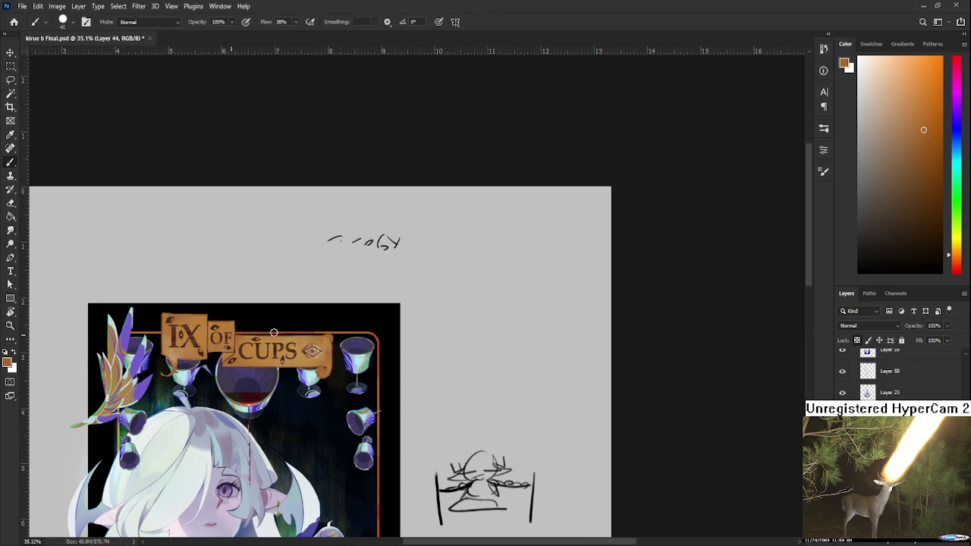
scroll(227, 349, "right", 2)
scroll(273, 371, "down", 2)
scroll(303, 356, "down", 3)
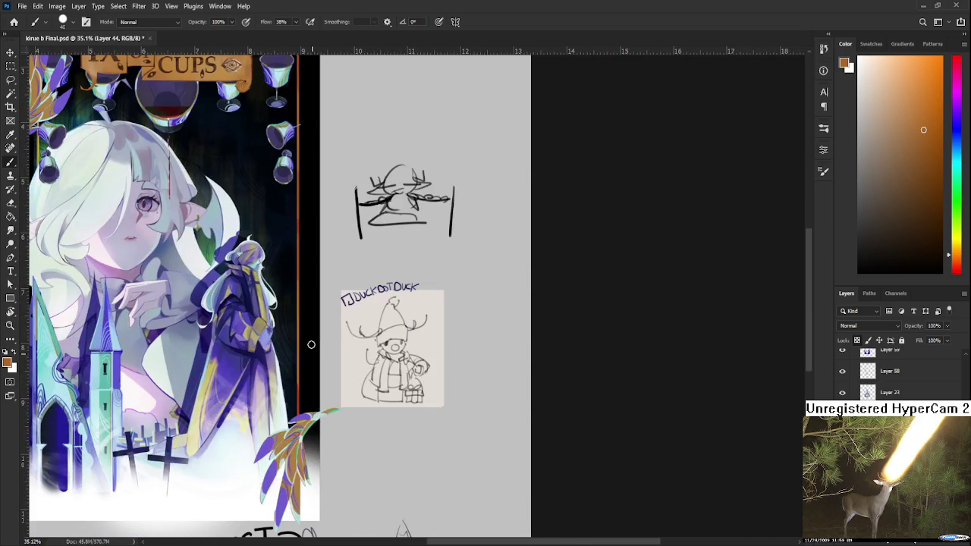
scroll(281, 401, "up", 1)
scroll(282, 402, "left", 2)
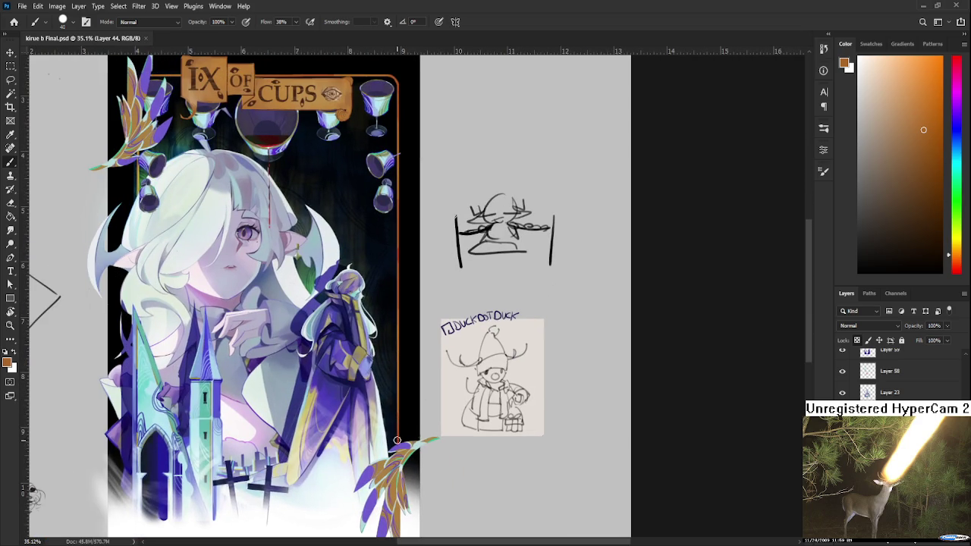
scroll(396, 428, "down", 2)
scroll(303, 355, "up", 3)
scroll(303, 355, "left", 2)
scroll(303, 355, "down", 2)
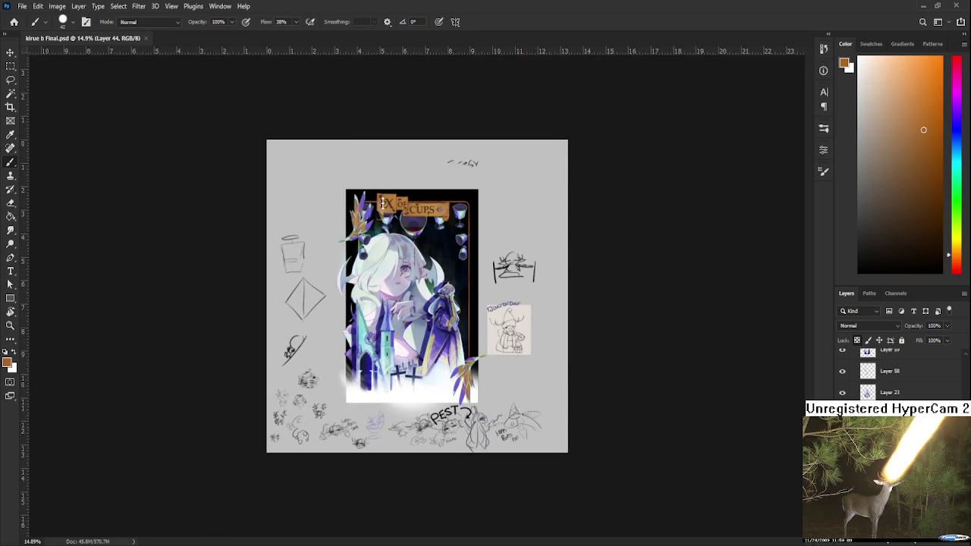
scroll(438, 348, "up", 3)
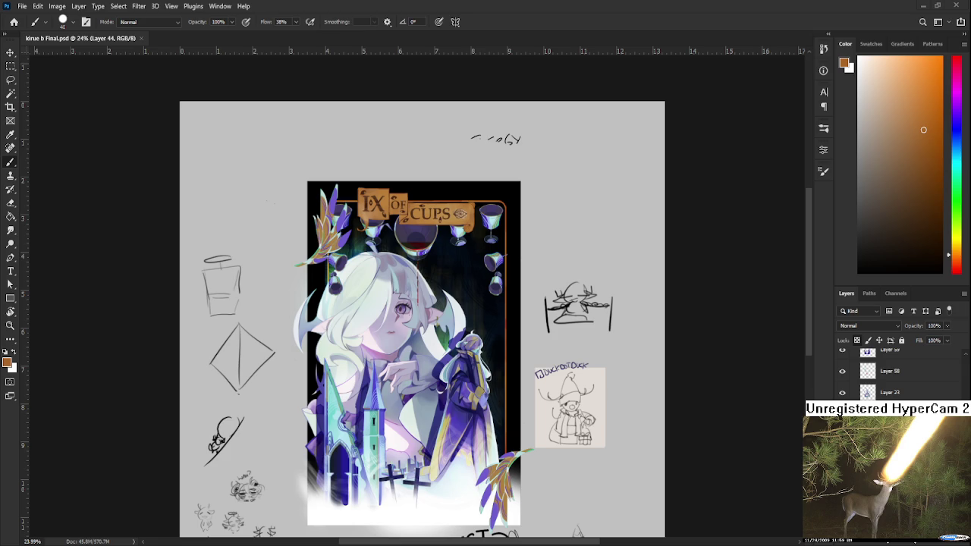
scroll(895, 371, "down", 2)
scroll(895, 372, "down", 2)
scroll(895, 372, "down", 2)
left_click(842, 413)
left_click(842, 413)
left_click(842, 412)
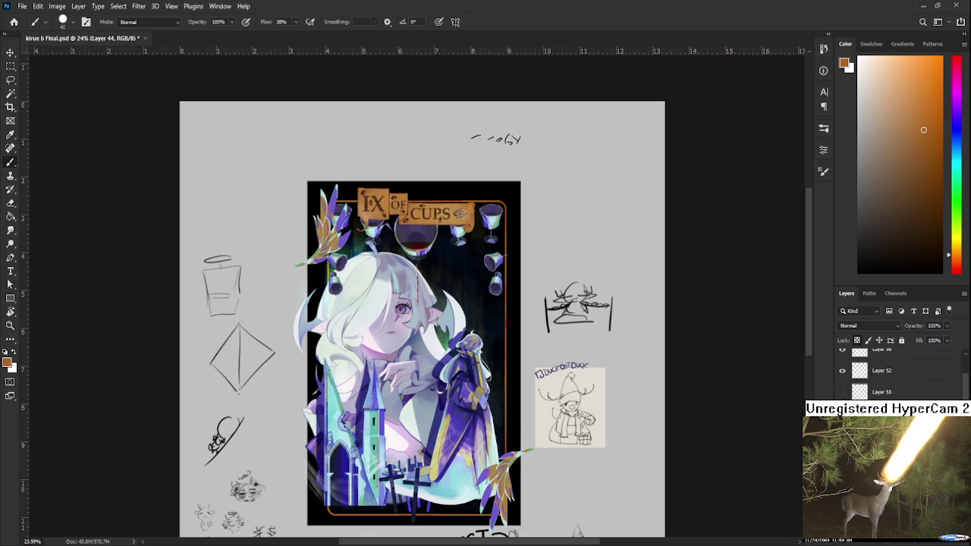
left_click(842, 412)
left_click(842, 413)
left_click(842, 413)
left_click(842, 413)
left_click(842, 412)
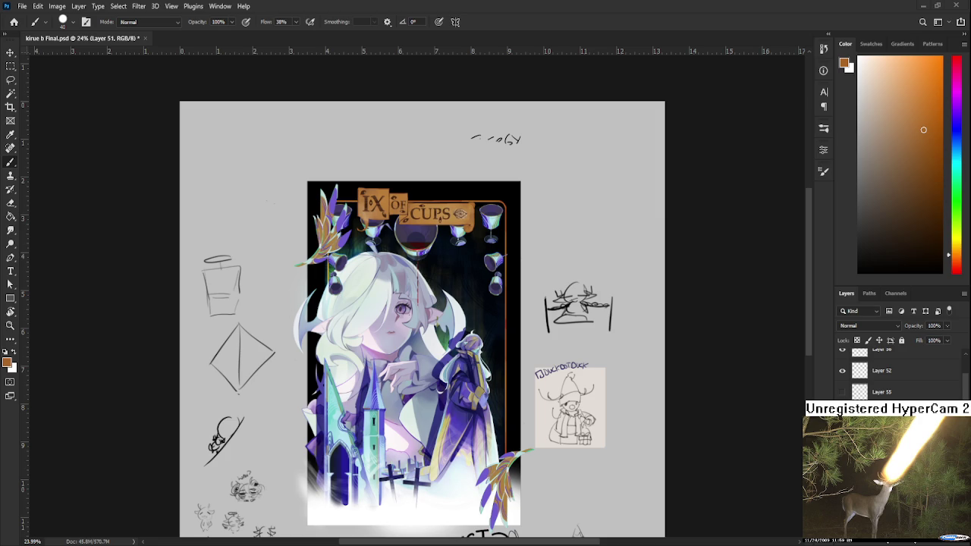
Step: Tilt the canvas view about 17° and add a new Color Dodge layer for the glow
scroll(479, 406, "up", 2)
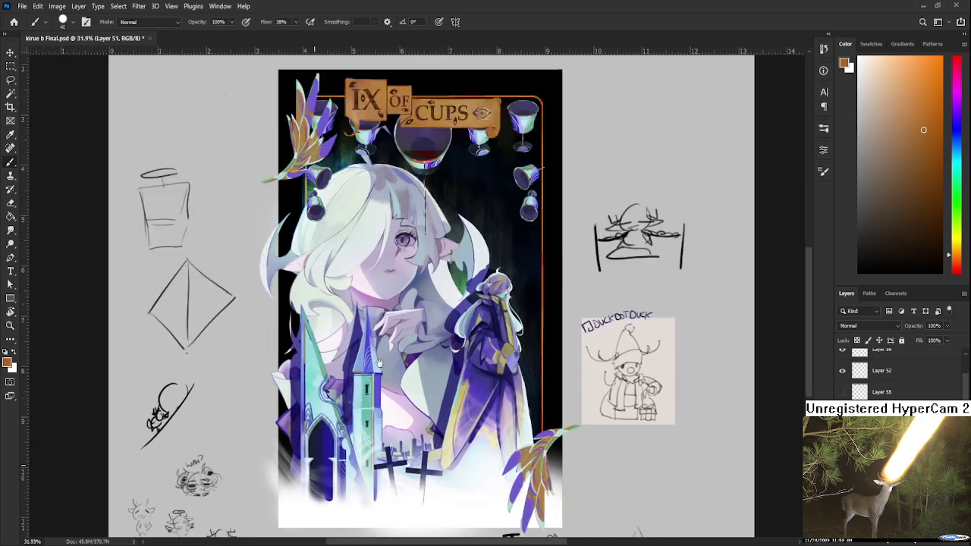
scroll(381, 348, "up", 2)
scroll(379, 347, "up", 2)
key("r")
left_click_drag(401, 281, 425, 319)
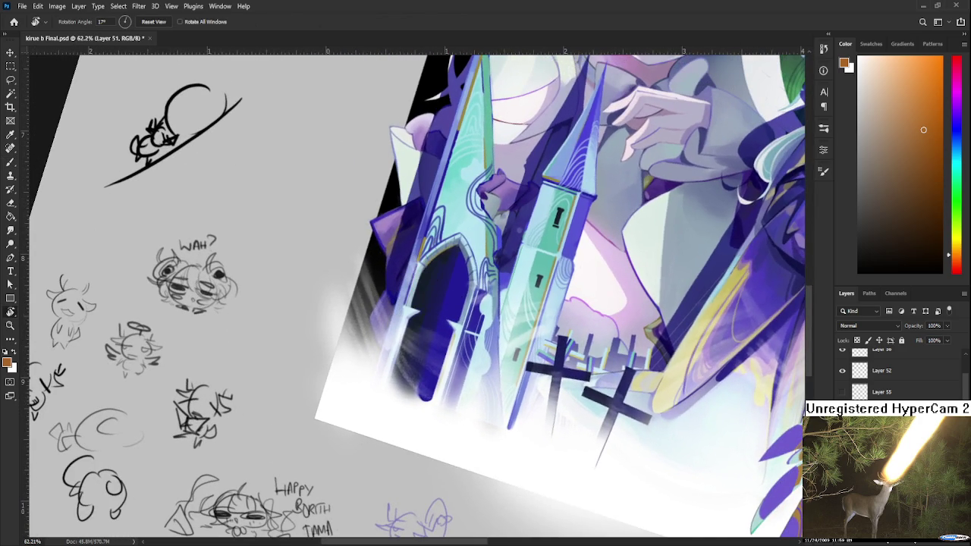
scroll(899, 372, "up", 1)
scroll(899, 371, "up", 1)
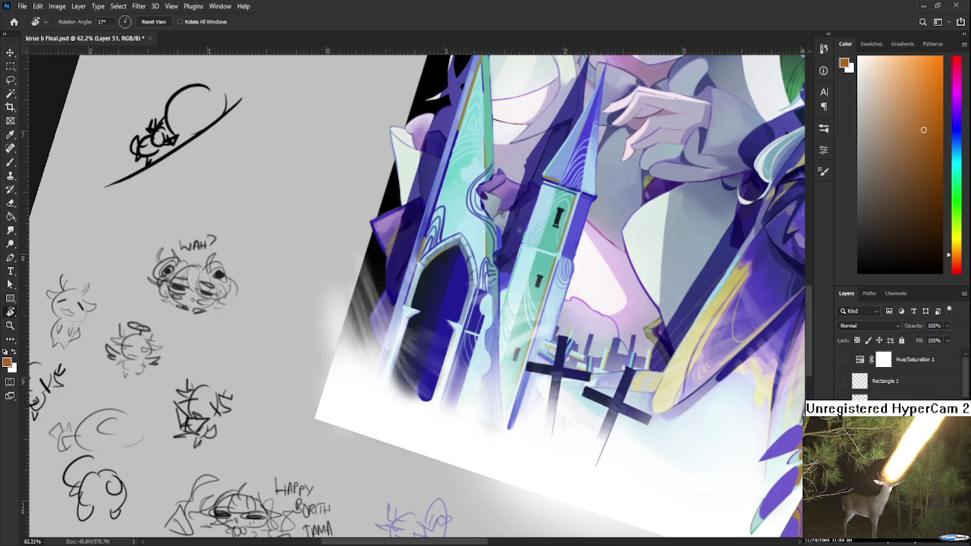
key("ctrl+shift+alt+n")
Step: Pick a blue colour and brush faint light rays beside the church arches at lower left
scroll(865, 326, "down", 3)
scroll(864, 326, "down", 3)
scroll(865, 326, "down", 3)
key("b")
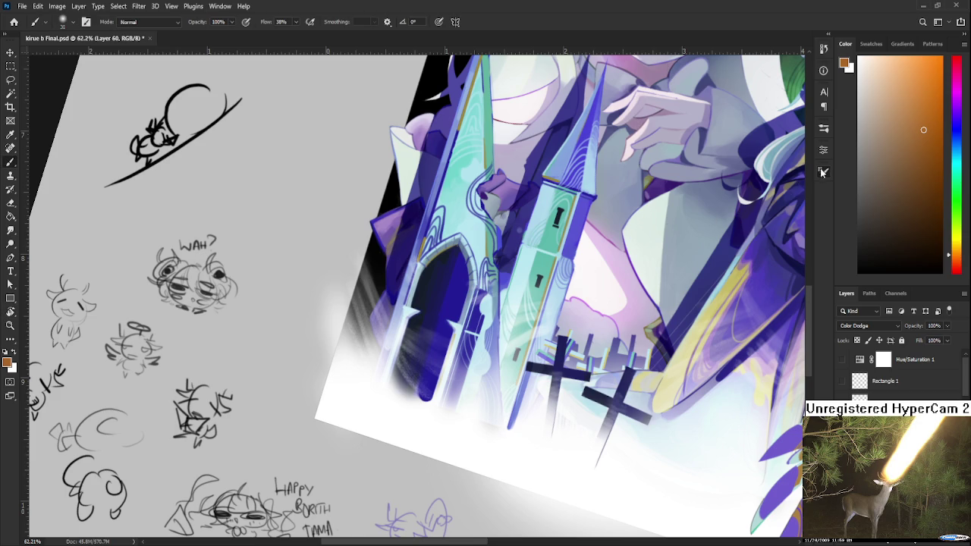
left_click(953, 131)
left_click(921, 119)
mouse_move(379, 340)
left_mouse_down()
mouse_move(308, 368)
mouse_move(288, 322)
left_mouse_up()
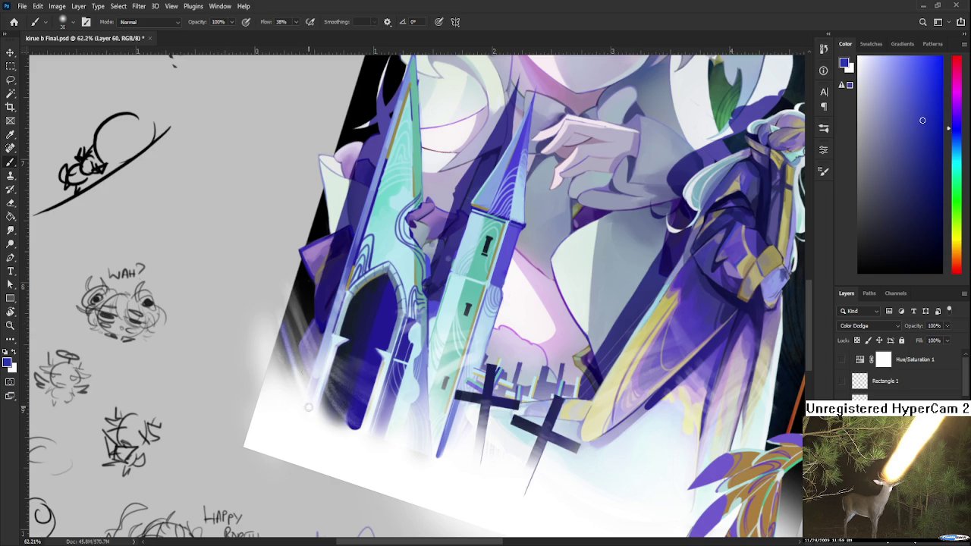
left_click_drag(326, 394, 287, 302)
scroll(383, 364, "down", 5)
mouse_move(383, 364)
left_mouse_down()
mouse_move(427, 349)
mouse_move(423, 360)
left_mouse_up()
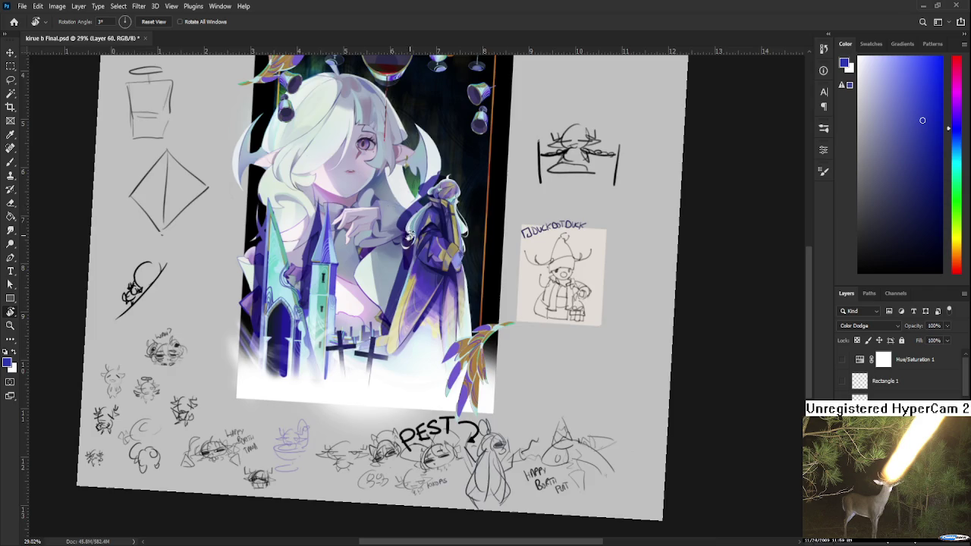
scroll(406, 230, "up", 2)
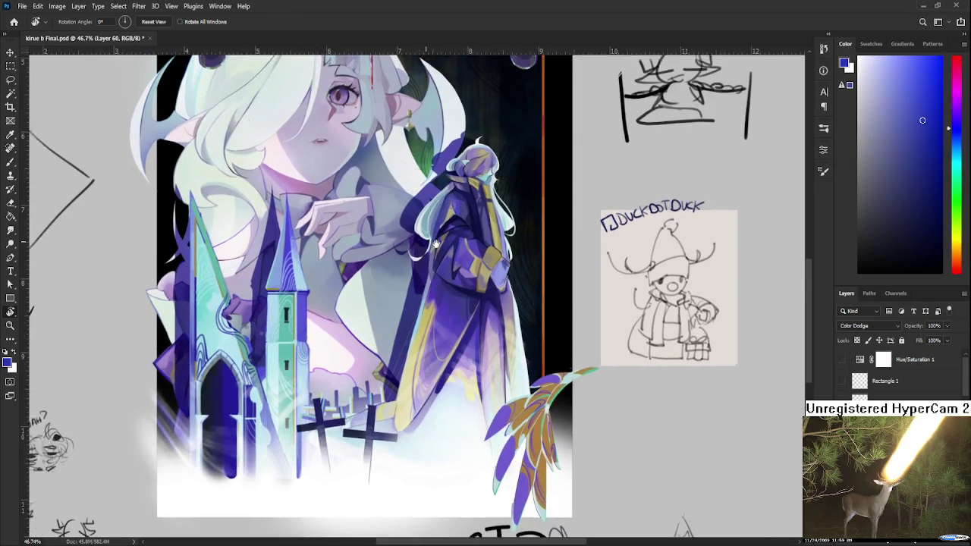
mouse_move(444, 339)
left_mouse_down()
mouse_move(545, 377)
mouse_move(526, 486)
left_mouse_up()
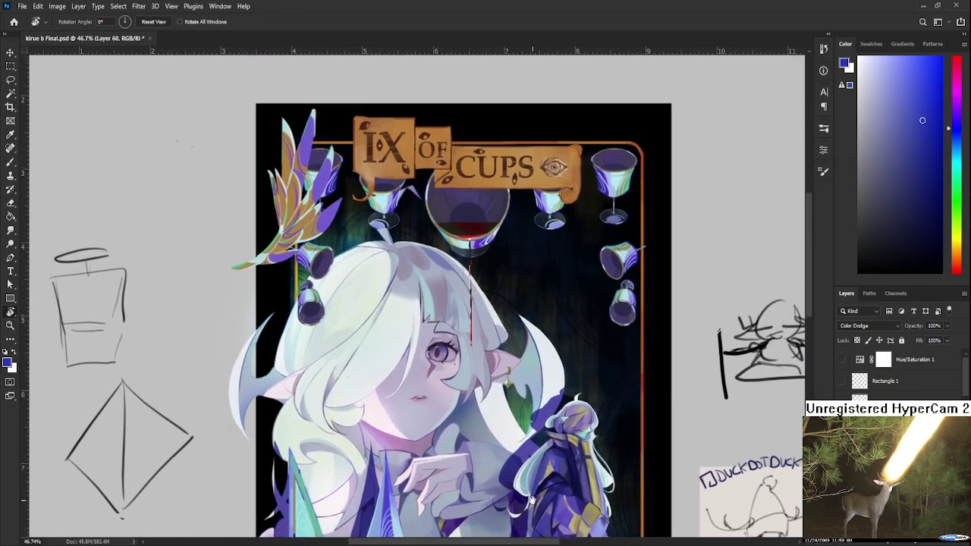
scroll(528, 470, "down", 1)
scroll(529, 462, "down", 1)
scroll(524, 402, "down", 1)
left_click_drag(519, 345, 493, 455)
scroll(461, 398, "up", 1)
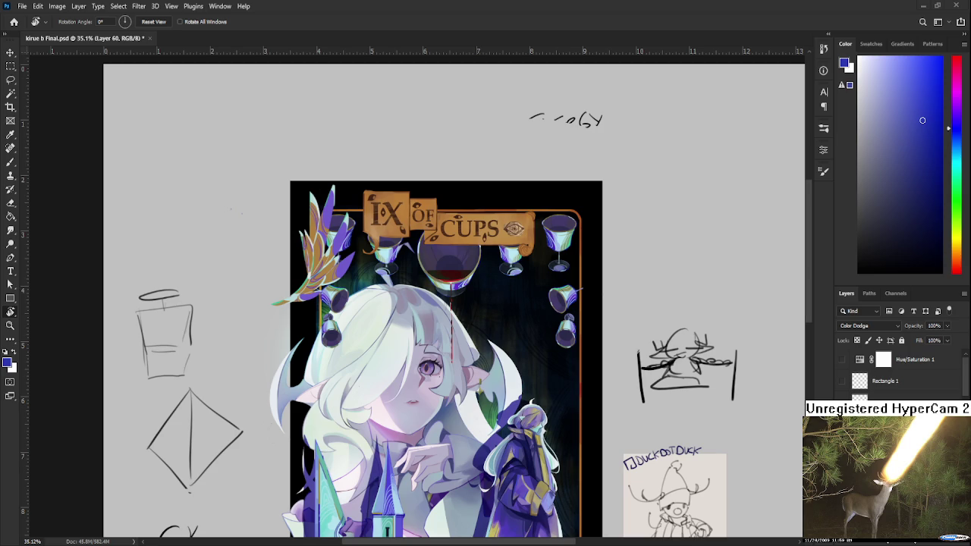
scroll(515, 342, "down", 2)
scroll(504, 311, "down", 3)
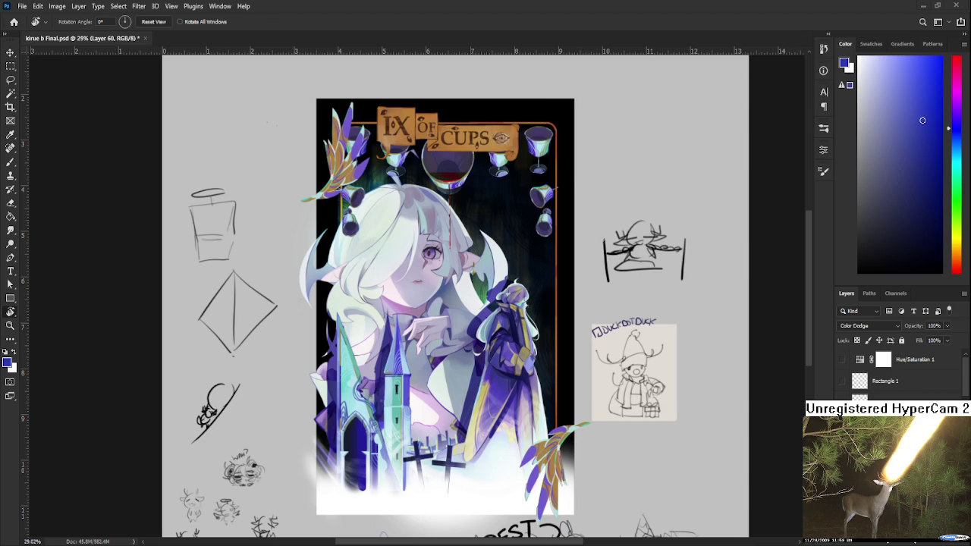
scroll(441, 337, "up", 1)
scroll(442, 322, "up", 1)
scroll(450, 317, "up", 1)
left_click_drag(479, 322, 389, 361)
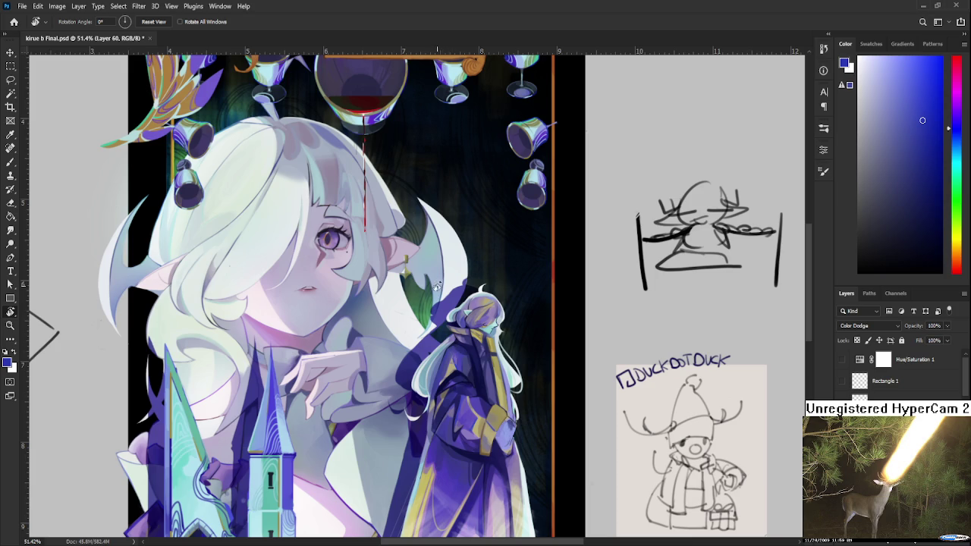
scroll(437, 293, "down", 5)
scroll(438, 285, "up", 6)
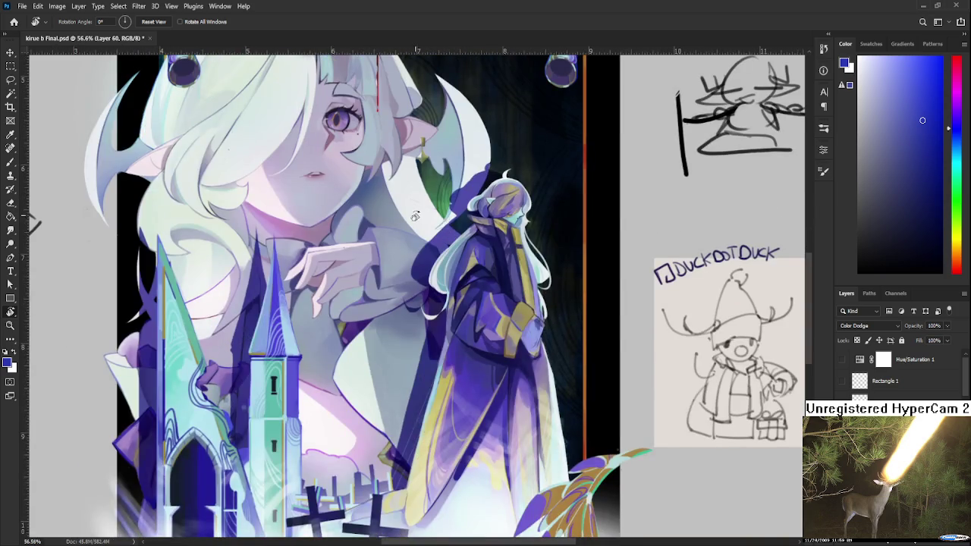
scroll(413, 223, "down", 3)
scroll(400, 258, "up", 4)
scroll(429, 276, "up", 1)
scroll(428, 273, "up", 1)
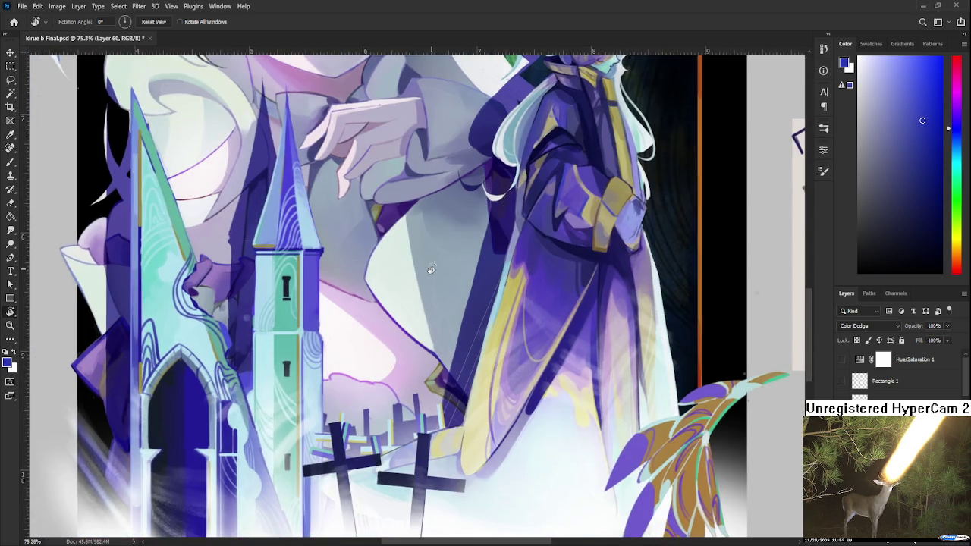
scroll(429, 276, "down", 4)
scroll(432, 283, "up", 3)
scroll(348, 305, "up", 2)
left_click_drag(348, 305, 373, 306)
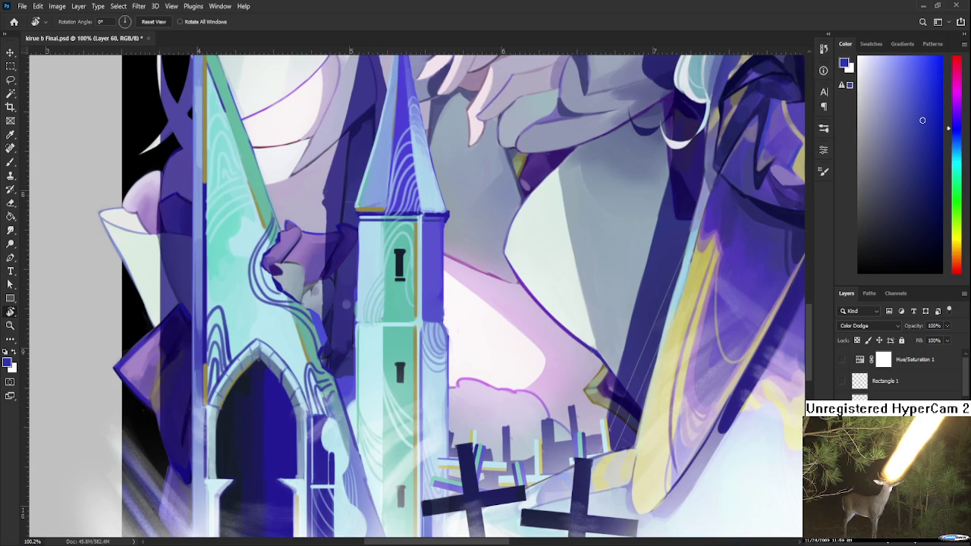
scroll(899, 371, "down", 3)
left_click(838, 416)
left_click(839, 416)
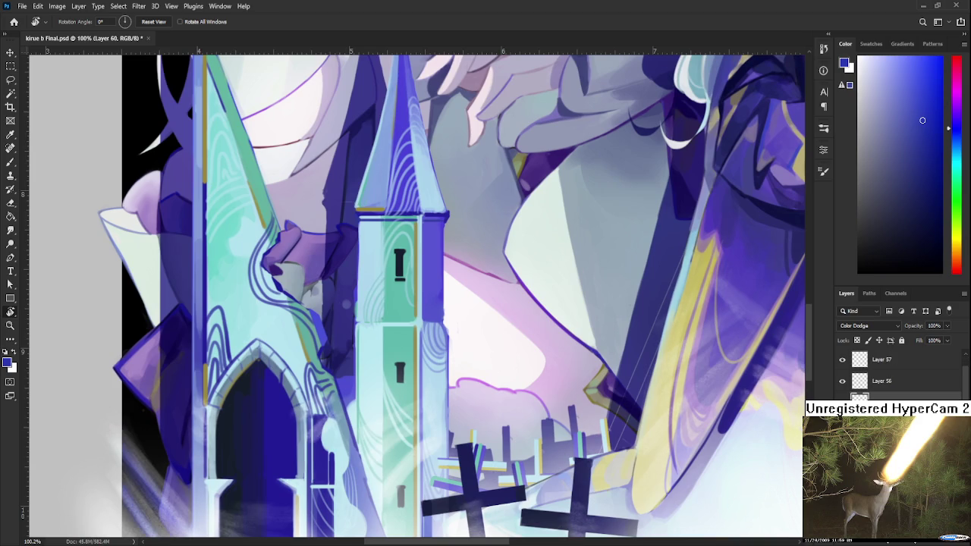
scroll(838, 416, "down", 3)
left_click(838, 416)
left_click(838, 415)
left_click(839, 416)
left_click(838, 416)
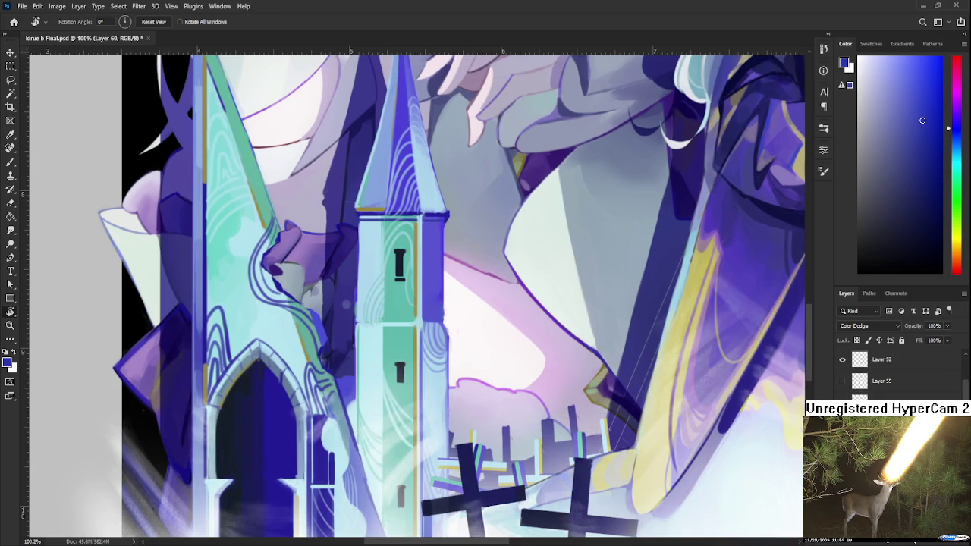
left_click(838, 416)
left_click(839, 416)
scroll(895, 372, "down", 1)
scroll(895, 371, "down", 1)
scroll(895, 372, "down", 1)
scroll(895, 372, "down", 2)
scroll(895, 372, "down", 1)
scroll(839, 415, "down", 2)
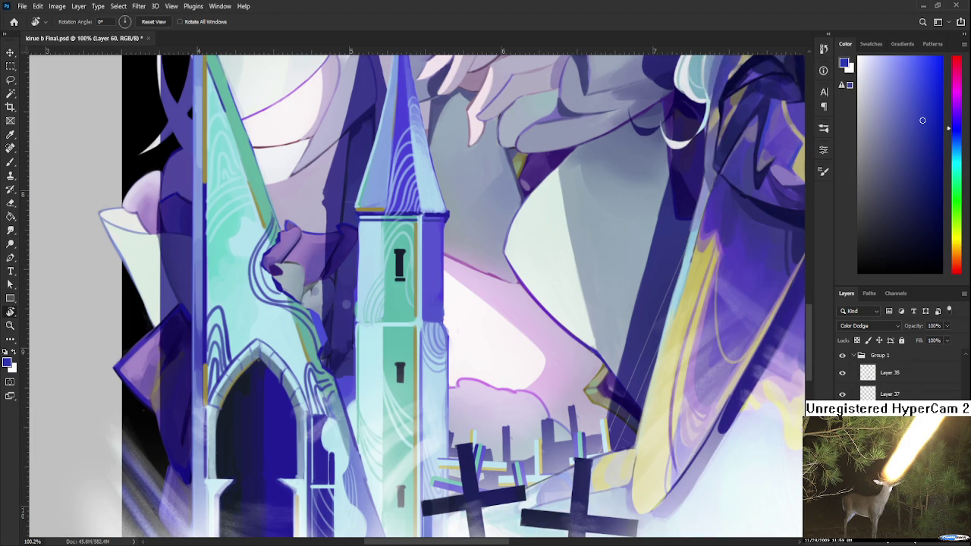
left_click(321, 268, "ctrl")
left_click_drag(321, 267, 319, 306)
key("e")
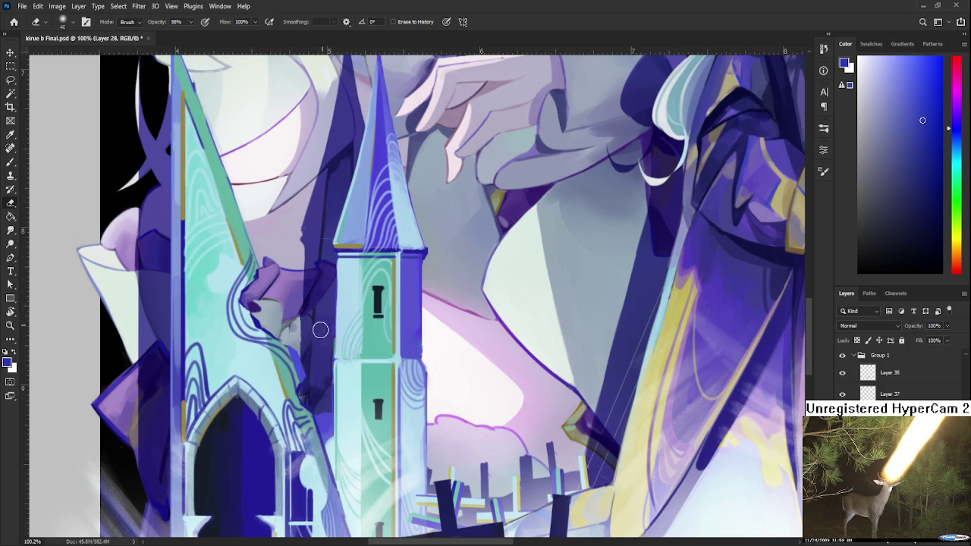
scroll(322, 354, "down", 2)
scroll(321, 354, "down", 2)
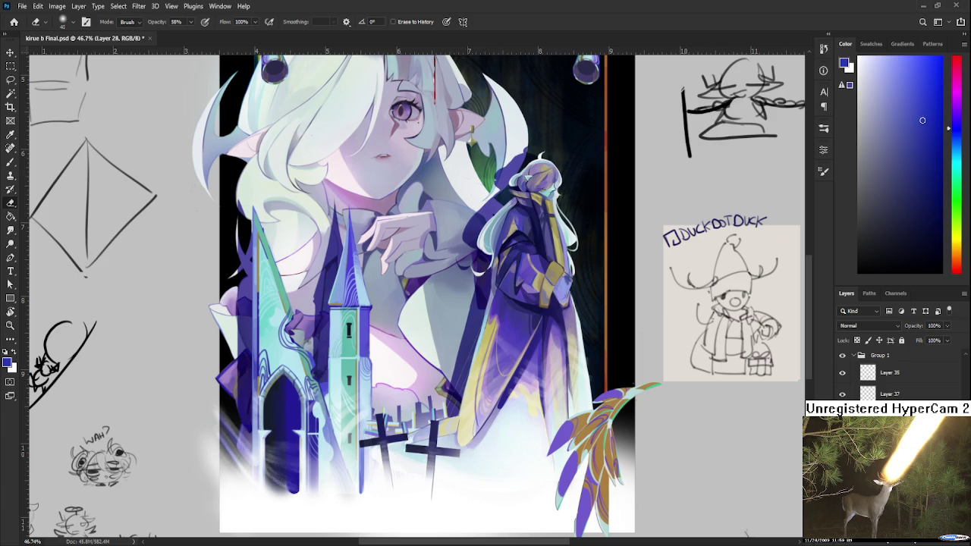
scroll(400, 302, "down", 1)
scroll(400, 302, "down", 2)
scroll(399, 302, "up", 1)
scroll(400, 302, "up", 1)
scroll(399, 301, "up", 2)
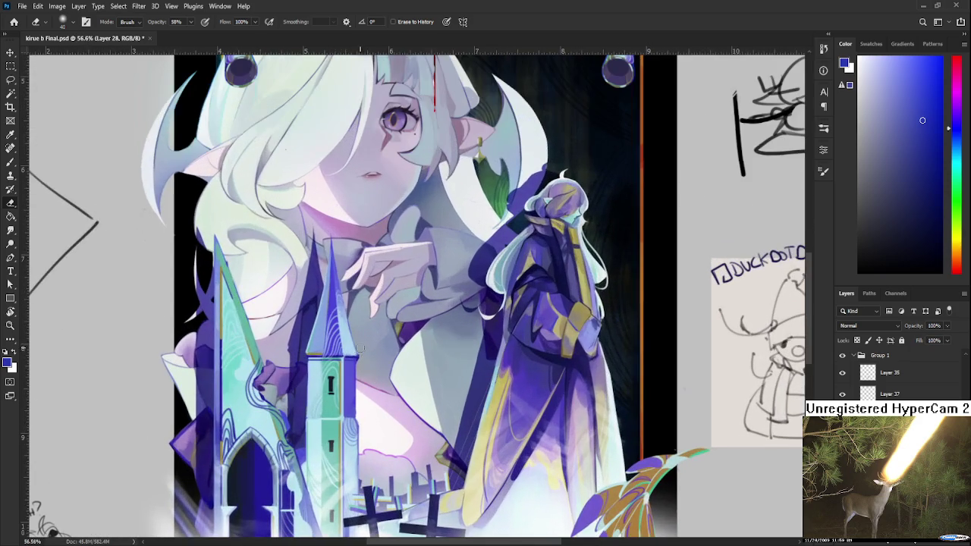
scroll(394, 304, "up", 1)
scroll(394, 304, "up", 2)
scroll(395, 303, "up", 2)
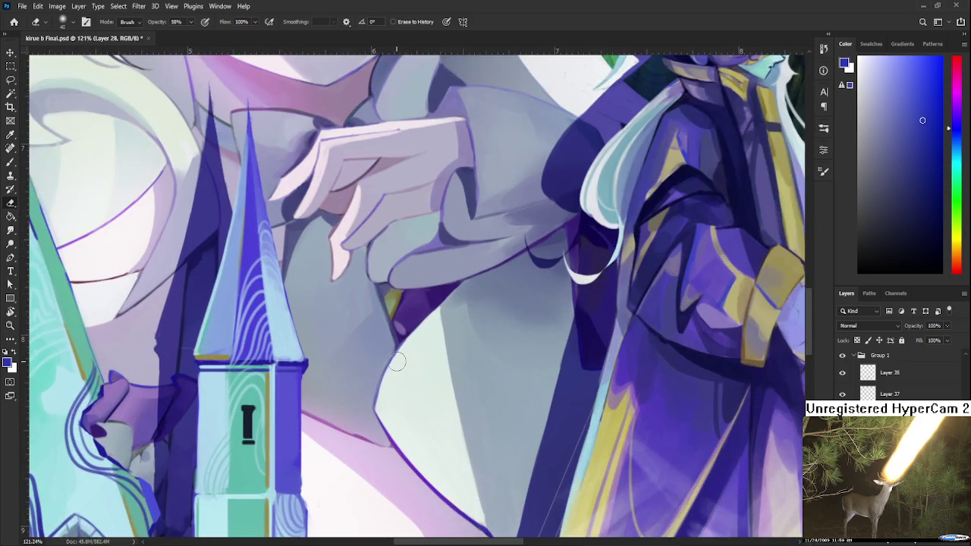
scroll(398, 362, "up", 1)
scroll(390, 307, "up", 2)
scroll(407, 321, "up", 1)
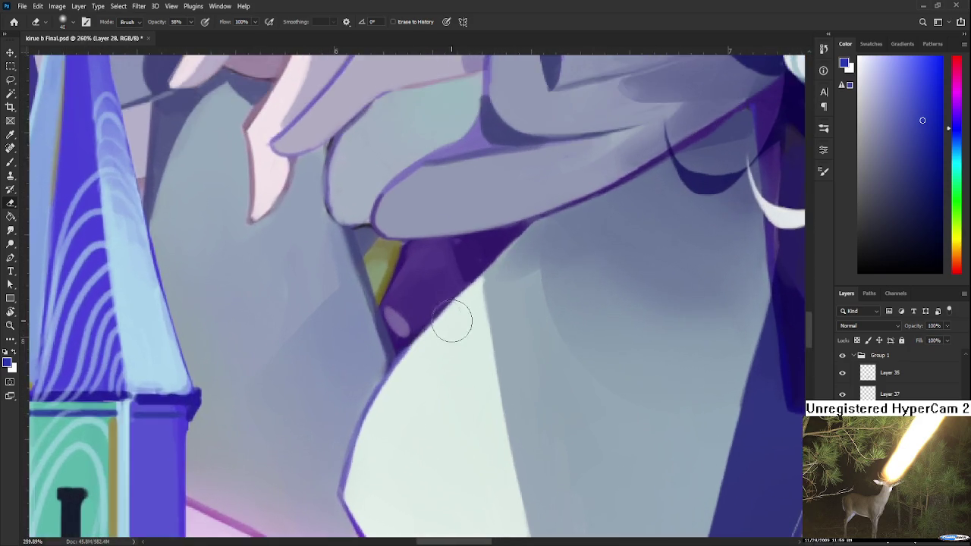
scroll(451, 321, "down", 2)
scroll(451, 321, "down", 1)
scroll(451, 321, "down", 1)
scroll(448, 321, "down", 2)
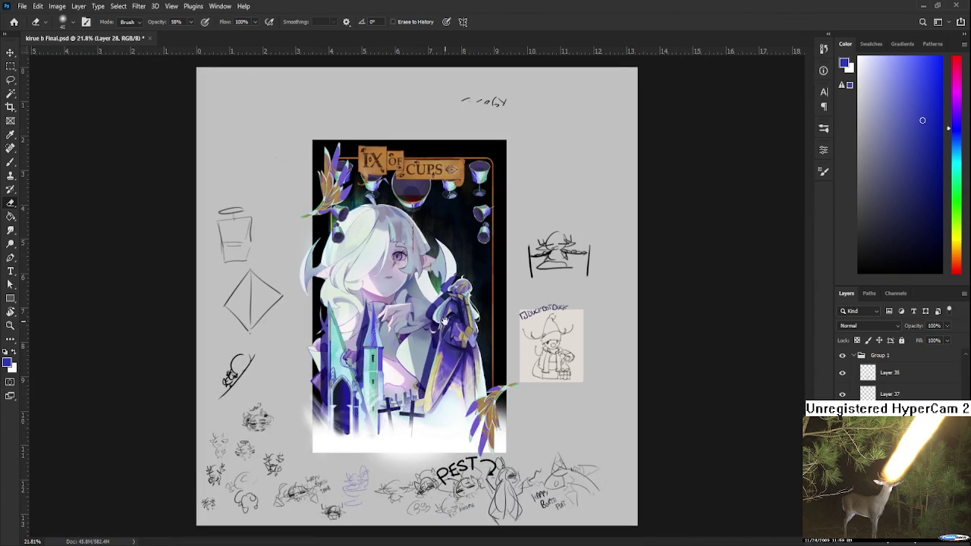
scroll(445, 322, "up", 1)
scroll(445, 322, "up", 1)
scroll(444, 322, "up", 1)
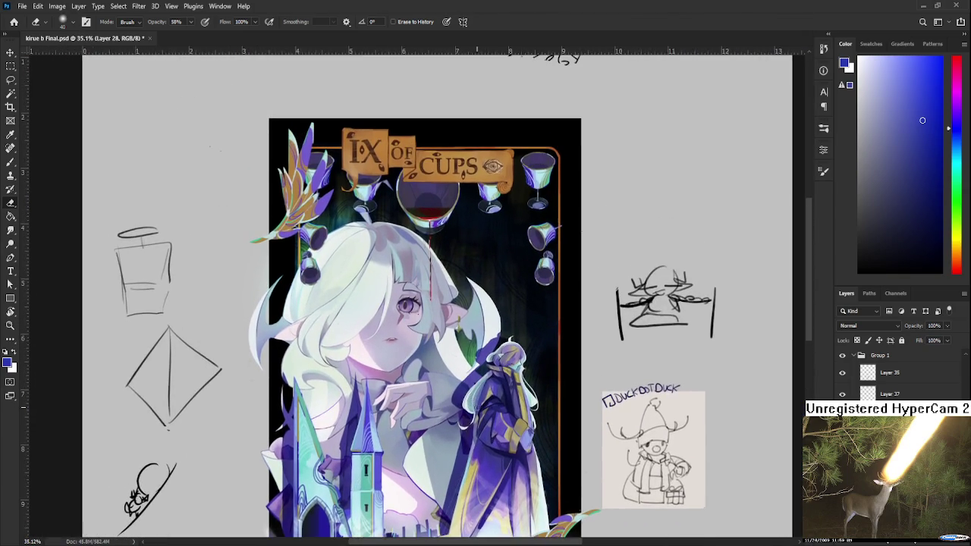
scroll(477, 394, "up", 1)
scroll(476, 394, "up", 3)
scroll(476, 395, "down", 1)
scroll(476, 394, "down", 2)
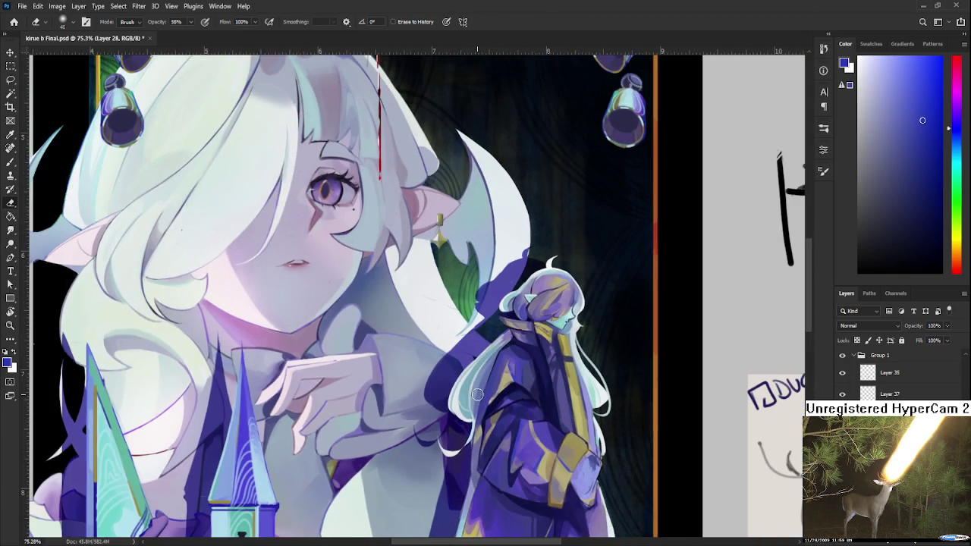
scroll(471, 318, "up", 2)
scroll(476, 314, "up", 2)
scroll(504, 323, "down", 1)
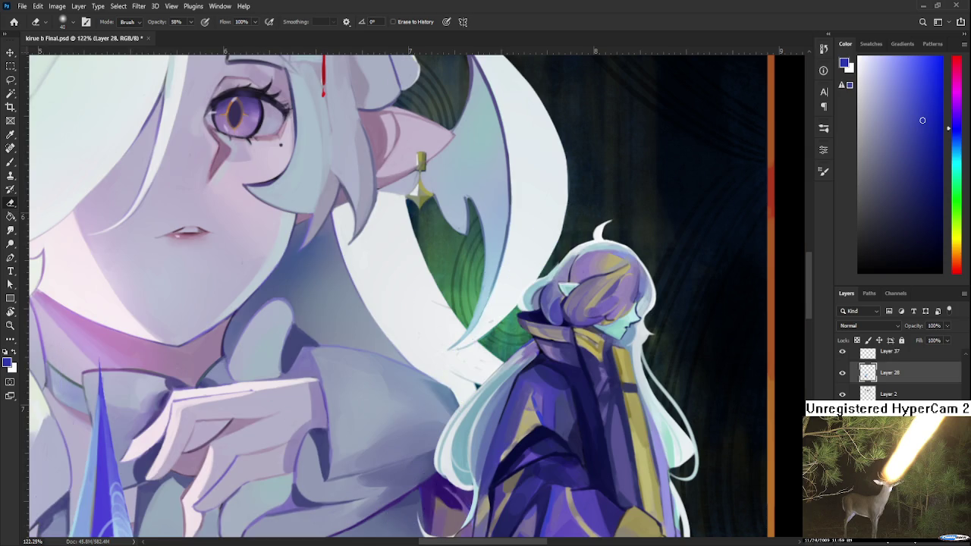
left_click(512, 353, "ctrl")
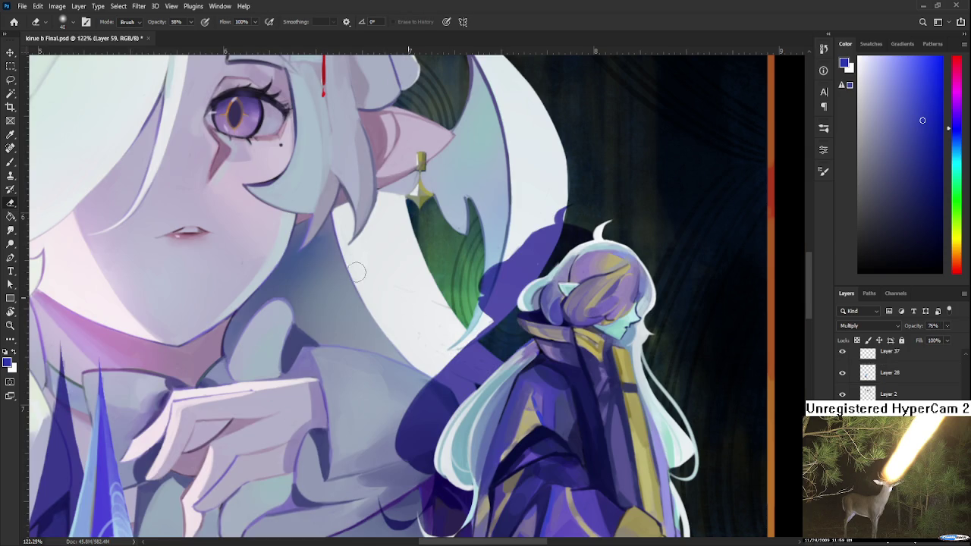
scroll(411, 359, "down", 2)
scroll(410, 359, "down", 2)
scroll(411, 359, "down", 2)
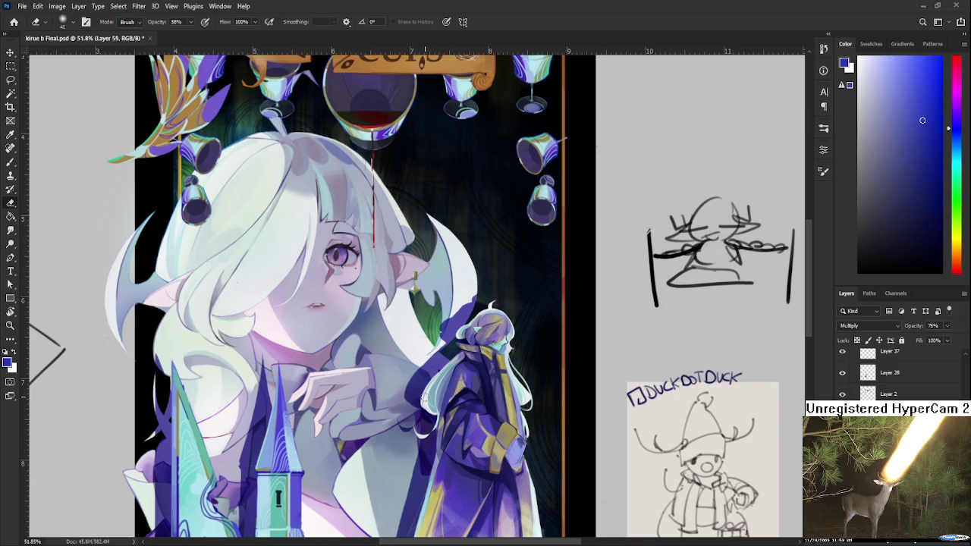
scroll(434, 367, "down", 2)
scroll(433, 367, "up", 1)
scroll(433, 368, "up", 2)
scroll(434, 369, "up", 2)
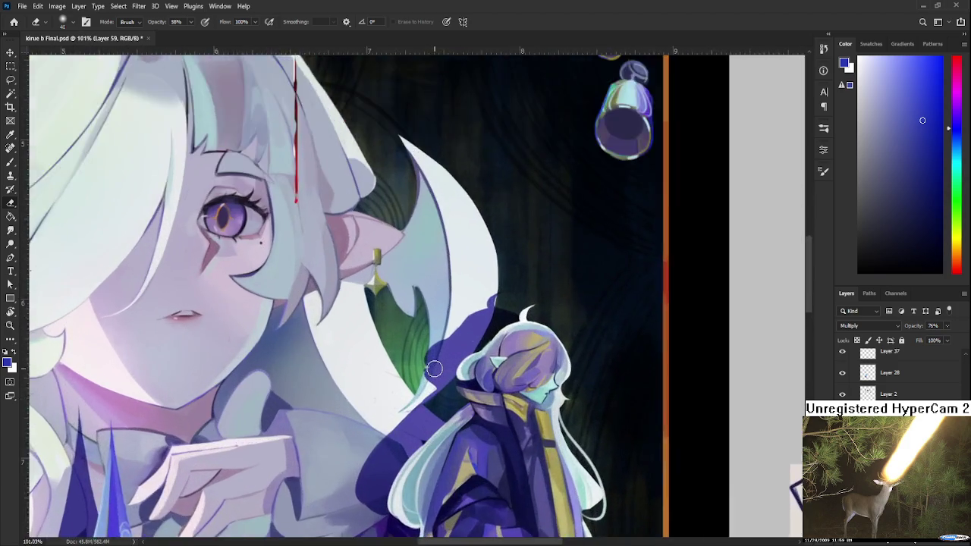
scroll(434, 369, "up", 1)
scroll(433, 368, "up", 1)
scroll(434, 369, "up", 1)
scroll(353, 434, "up", 1)
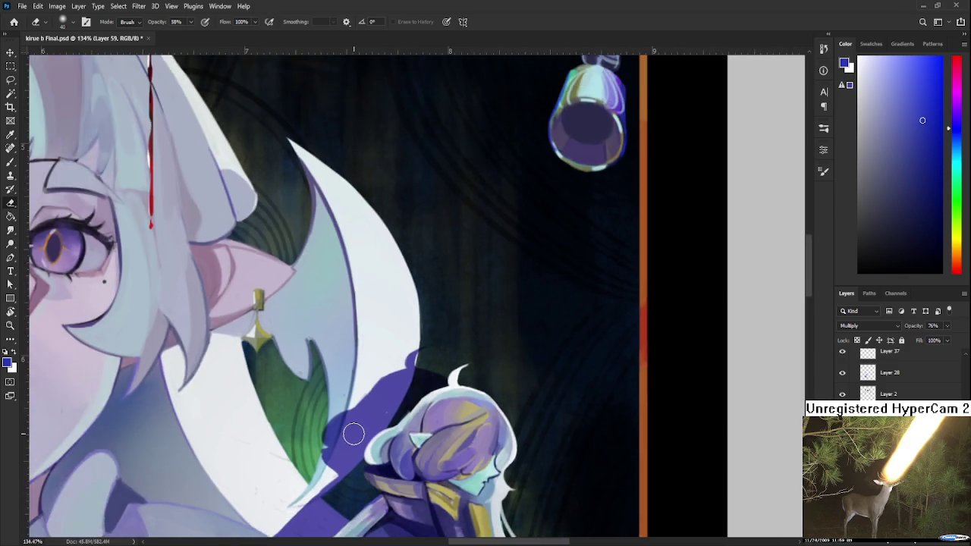
scroll(354, 434, "up", 3)
scroll(358, 435, "down", 2)
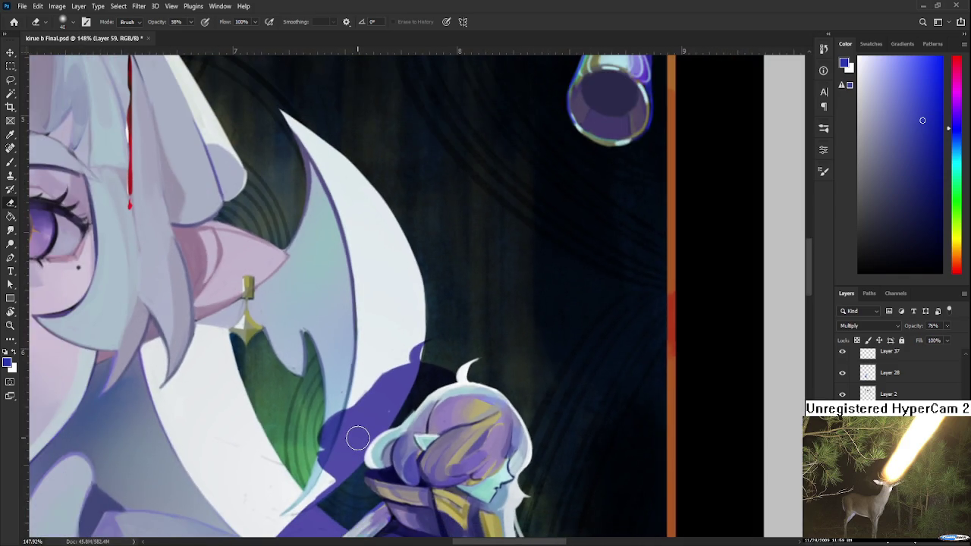
scroll(357, 438, "down", 3)
scroll(360, 424, "up", 1)
scroll(364, 409, "up", 1)
scroll(368, 389, "up", 2)
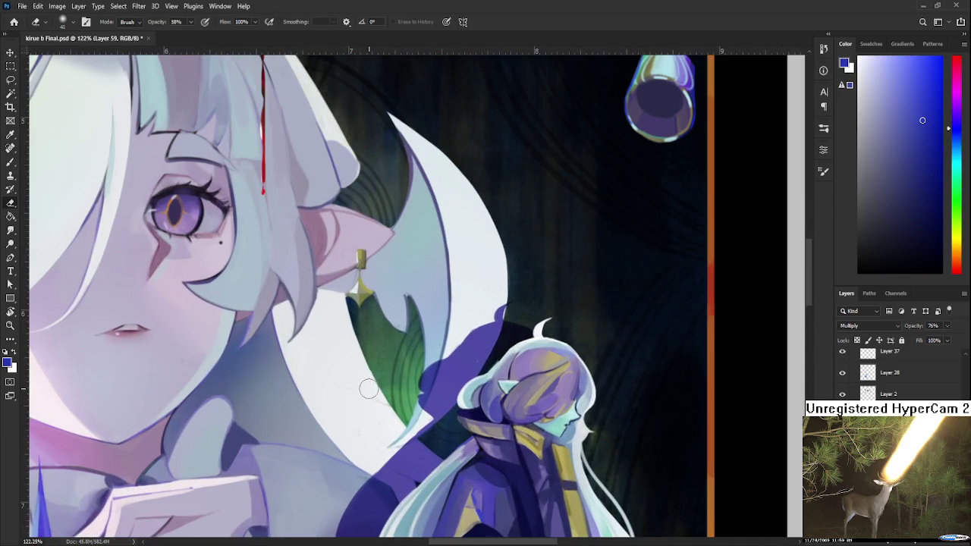
key("ctrl+comma")
key("ctrl+comma")
key("ctrl+comma")
key("ctrl+comma")
key("ctrl+comma")
key("ctrl+comma")
key("ctrl+comma")
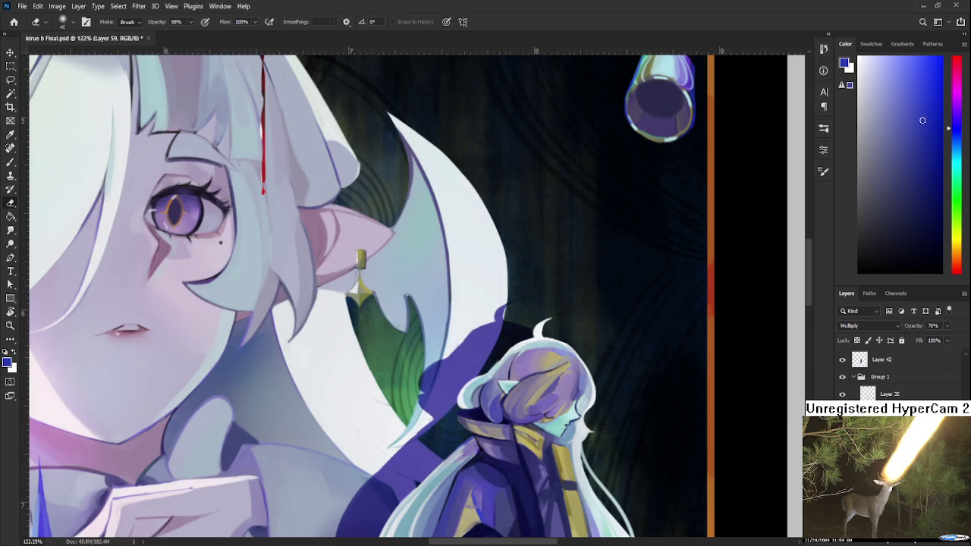
key("ctrl+comma")
key("ctrl+comma")
left_click(373, 425, "ctrl")
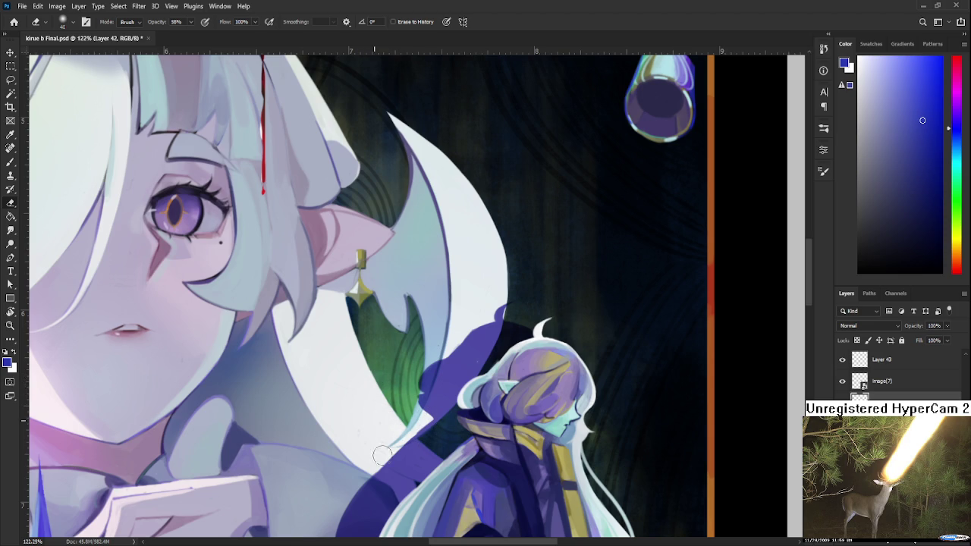
scroll(377, 439, "down", 1)
scroll(378, 432, "down", 1)
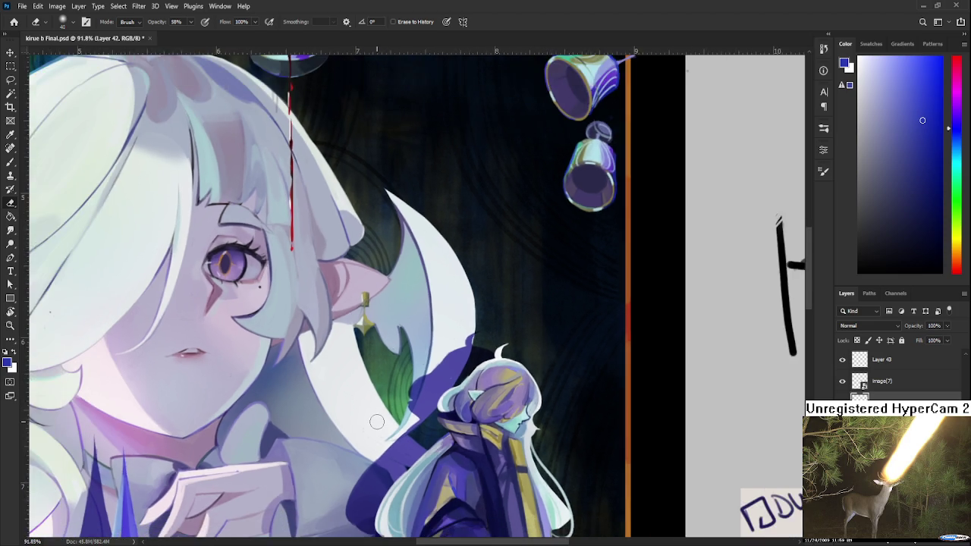
scroll(377, 425, "down", 1)
scroll(378, 417, "down", 1)
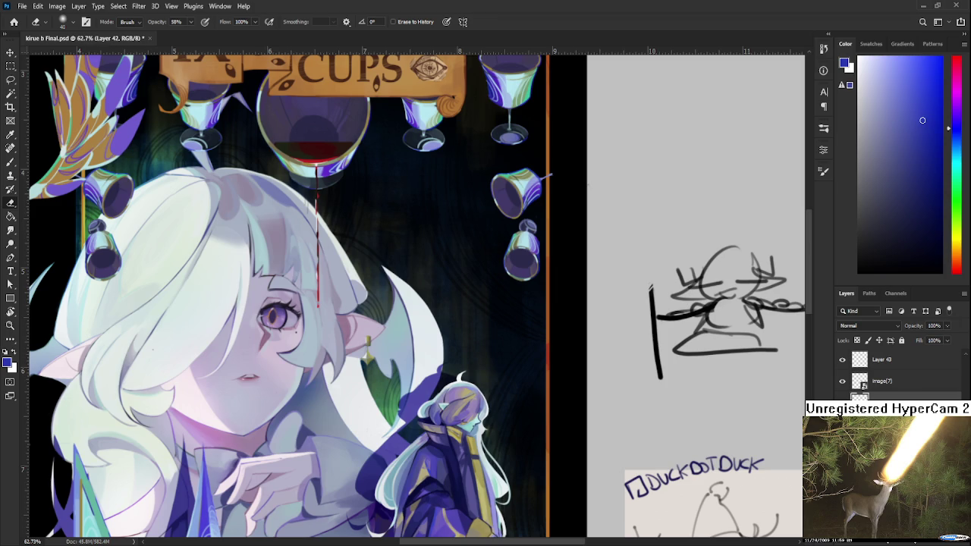
scroll(228, 314, "down", 2)
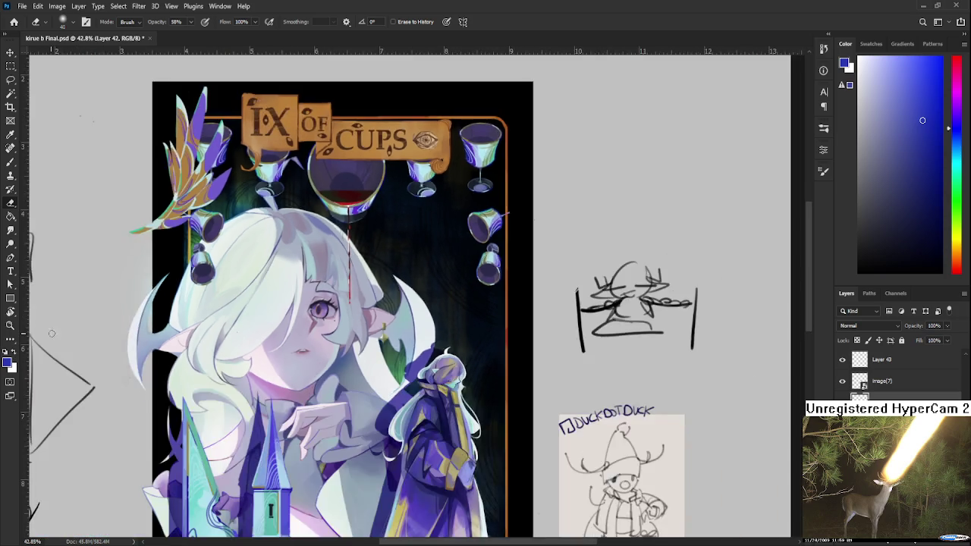
scroll(228, 314, "down", 2)
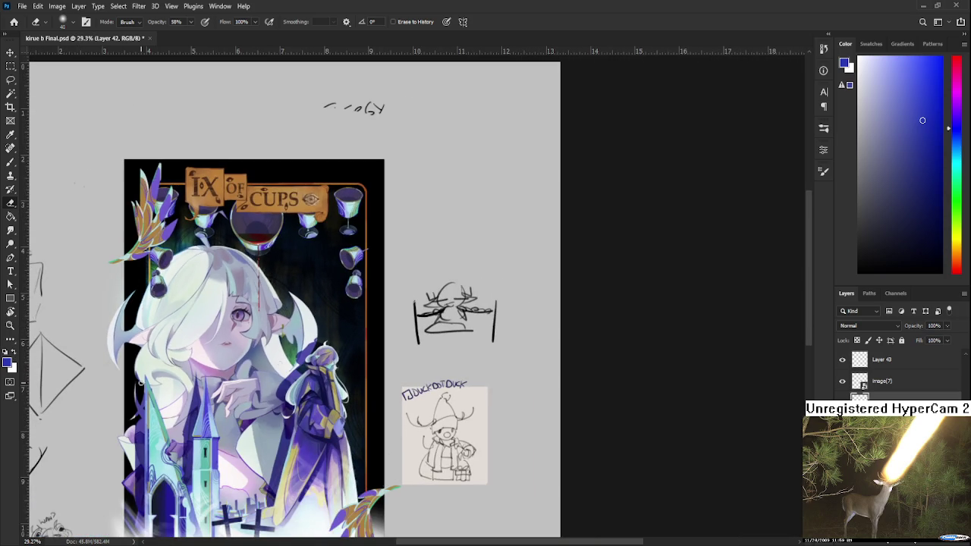
scroll(425, 360, "down", 2)
scroll(424, 359, "up", 1)
scroll(559, 404, "up", 2)
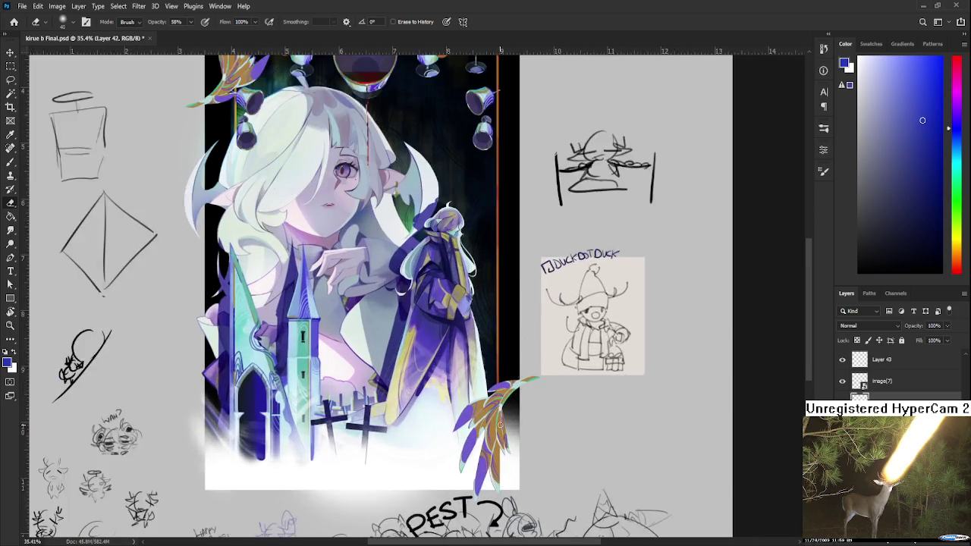
scroll(559, 404, "up", 1)
left_click_drag(439, 425, 438, 473)
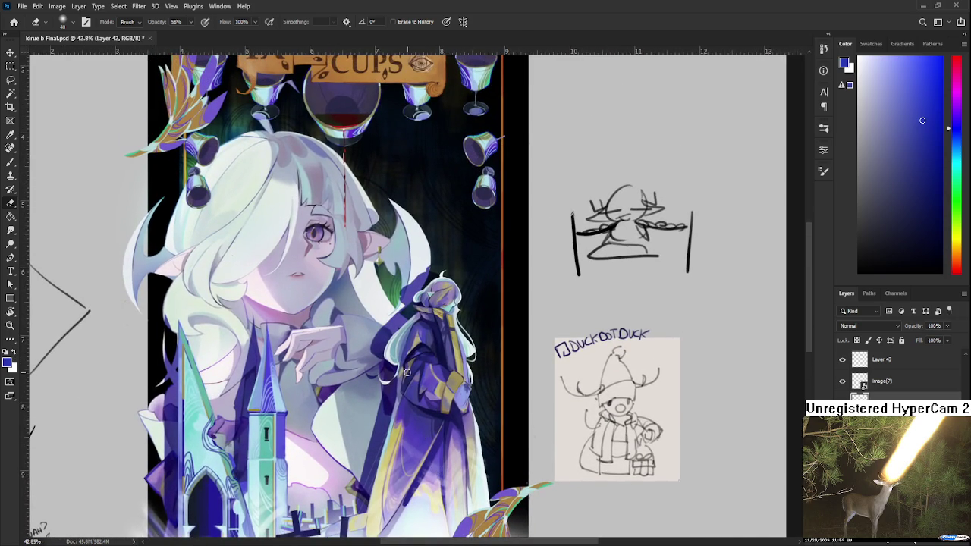
left_click_drag(395, 312, 400, 373)
scroll(392, 336, "up", 2)
scroll(393, 336, "down", 1)
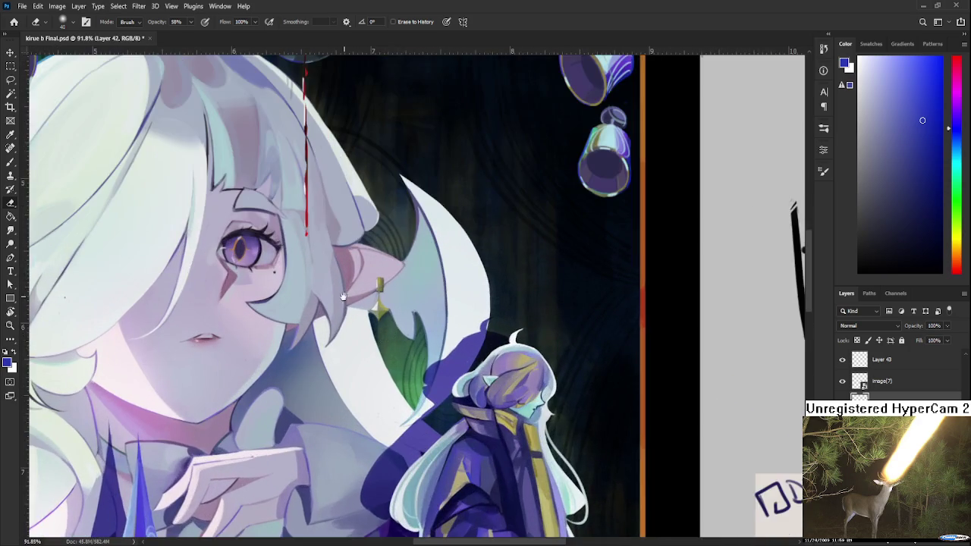
left_click_drag(393, 336, 358, 377)
scroll(358, 377, "up", 2)
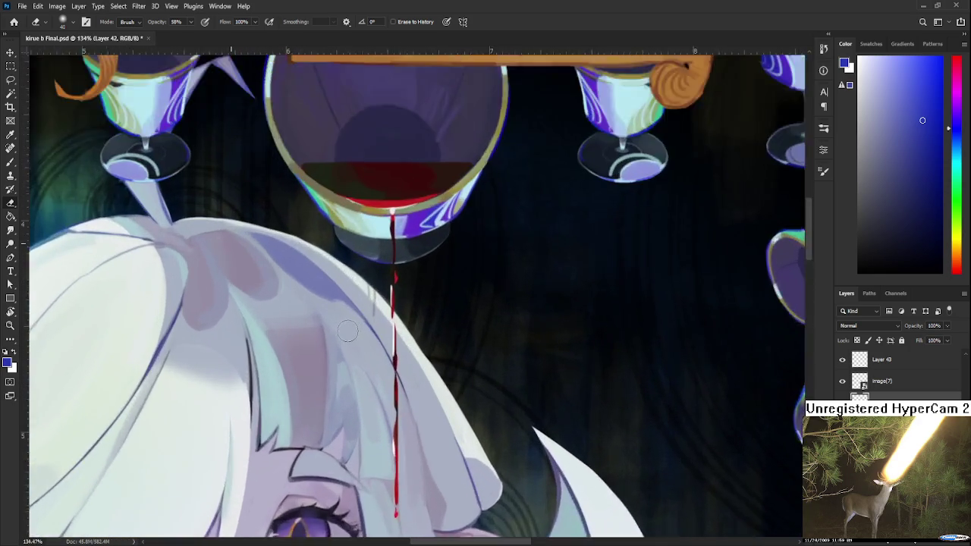
scroll(358, 377, "up", 1)
scroll(358, 377, "up", 2)
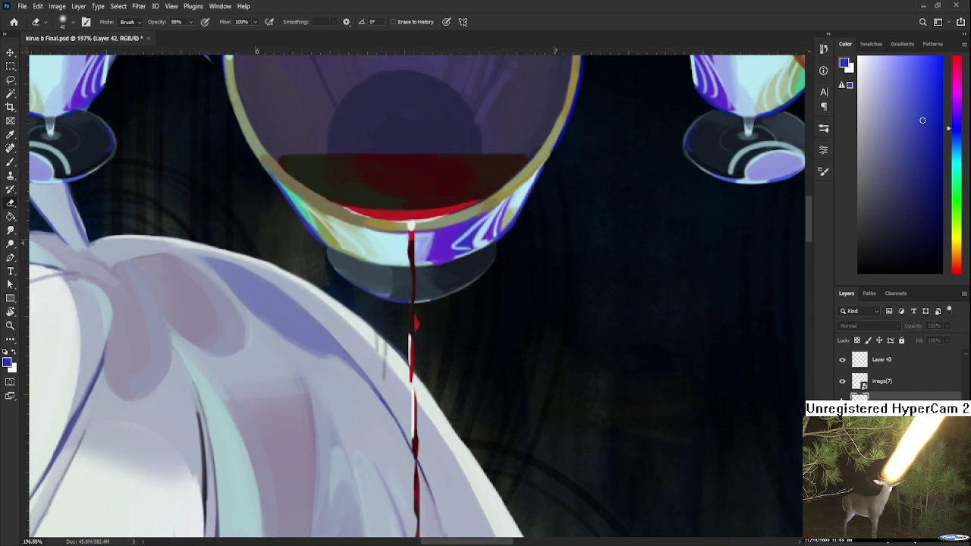
scroll(840, 396, "up", 2)
scroll(840, 396, "up", 2)
scroll(840, 396, "up", 2)
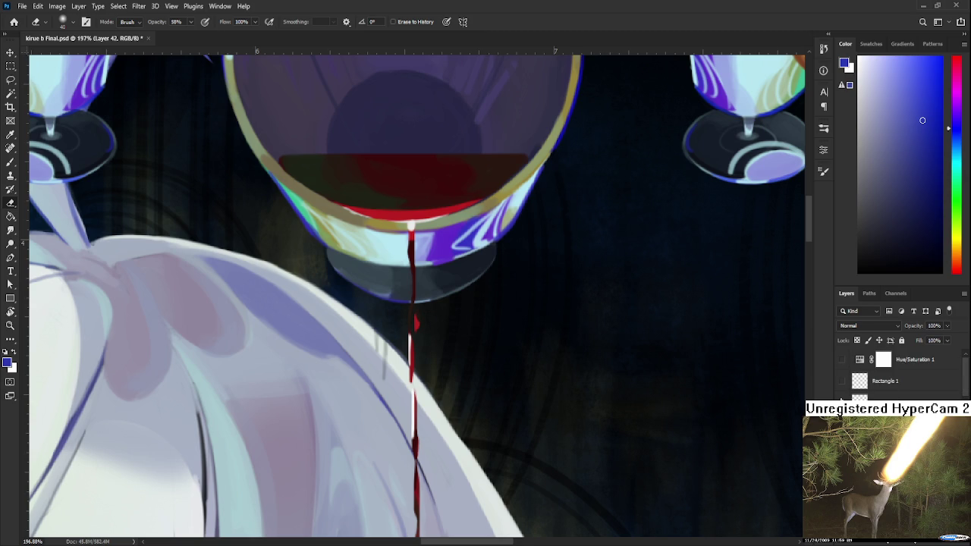
scroll(838, 416, "down", 1)
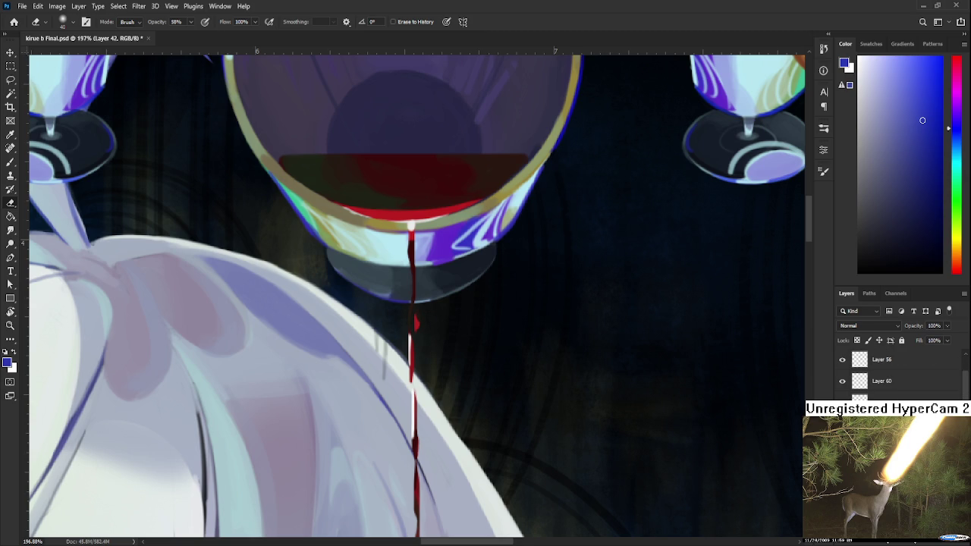
scroll(839, 416, "down", 1)
scroll(839, 415, "down", 1)
scroll(839, 415, "down", 1)
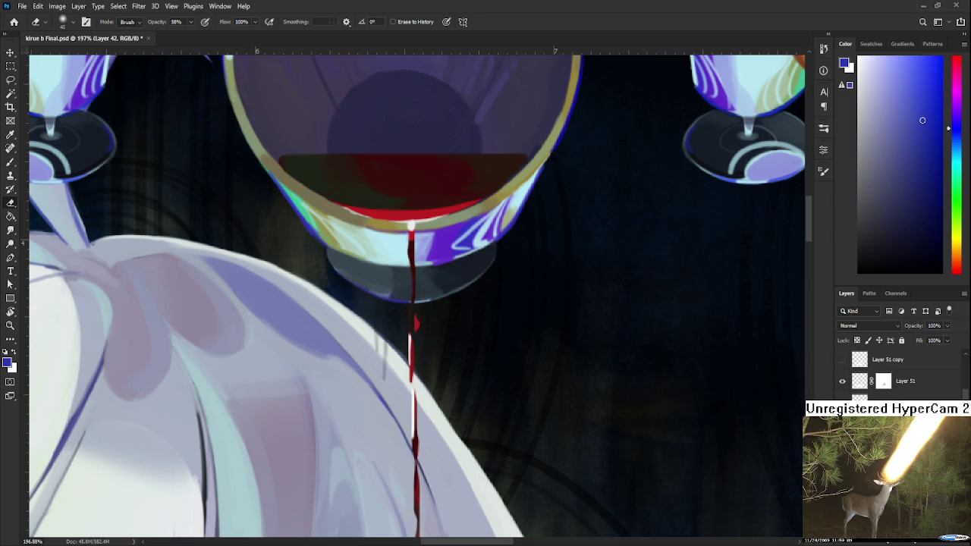
scroll(839, 416, "down", 1)
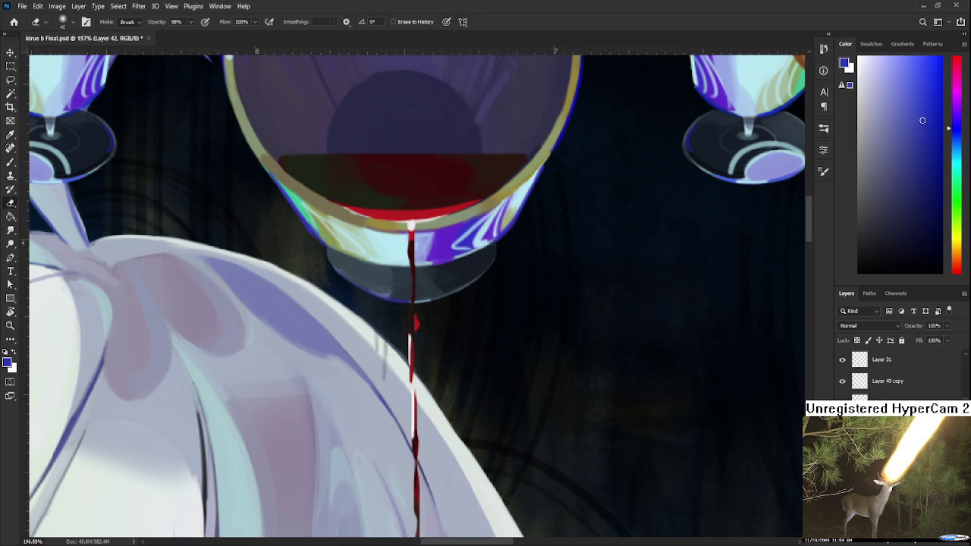
scroll(568, 431, "down", 2)
scroll(531, 394, "down", 2)
scroll(508, 380, "down", 2)
scroll(491, 362, "down", 1)
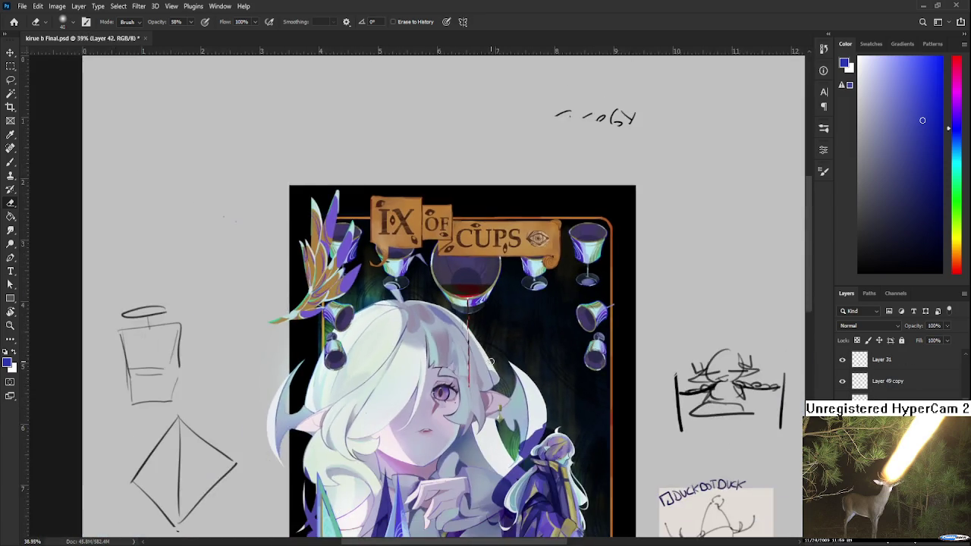
left_click_drag(492, 362, 437, 238)
scroll(500, 327, "down", 1)
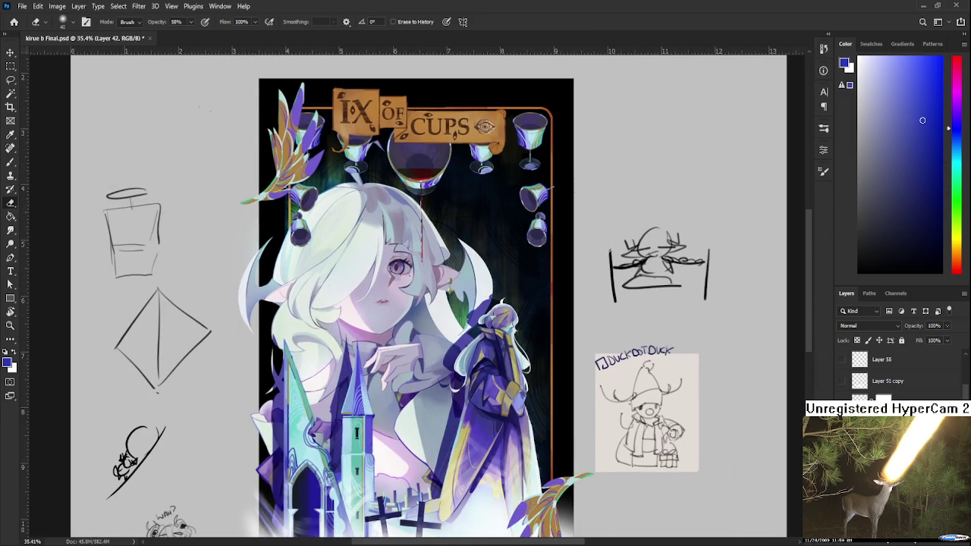
scroll(839, 415, "down", 2)
scroll(880, 376, "down", 1)
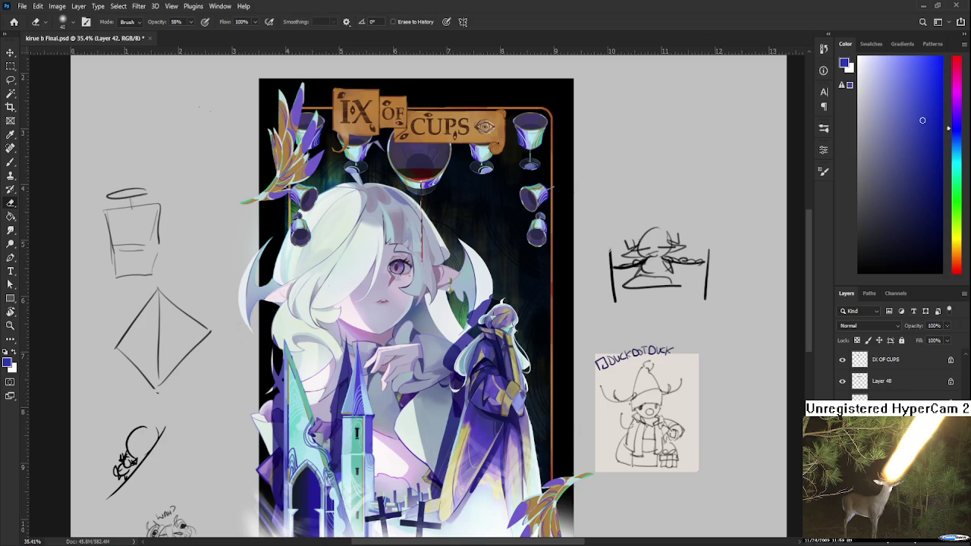
left_click(842, 382)
left_click(842, 382)
scroll(844, 388, "up", 1)
left_click(842, 381)
left_click(842, 381)
scroll(844, 387, "down", 2)
scroll(843, 388, "down", 2)
scroll(844, 388, "down", 2)
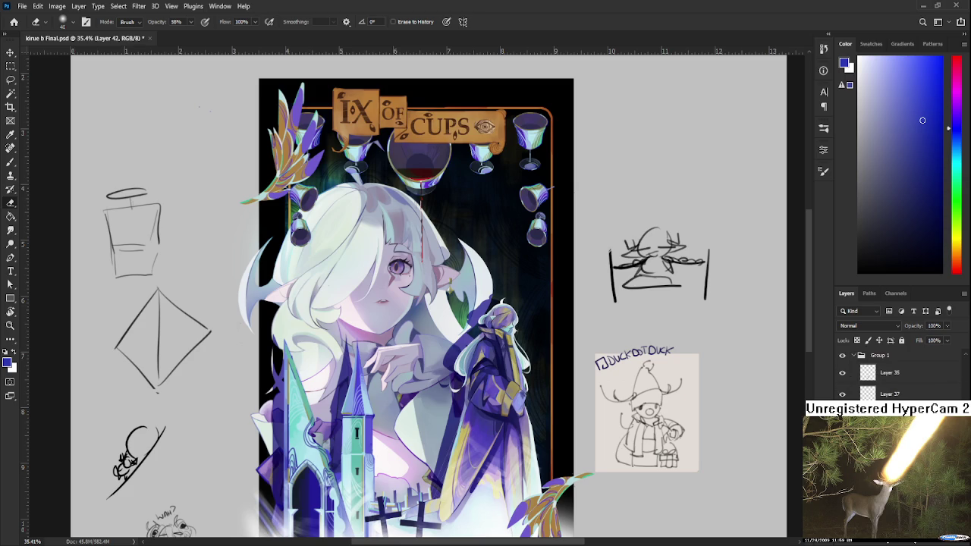
scroll(409, 199, "up", 1)
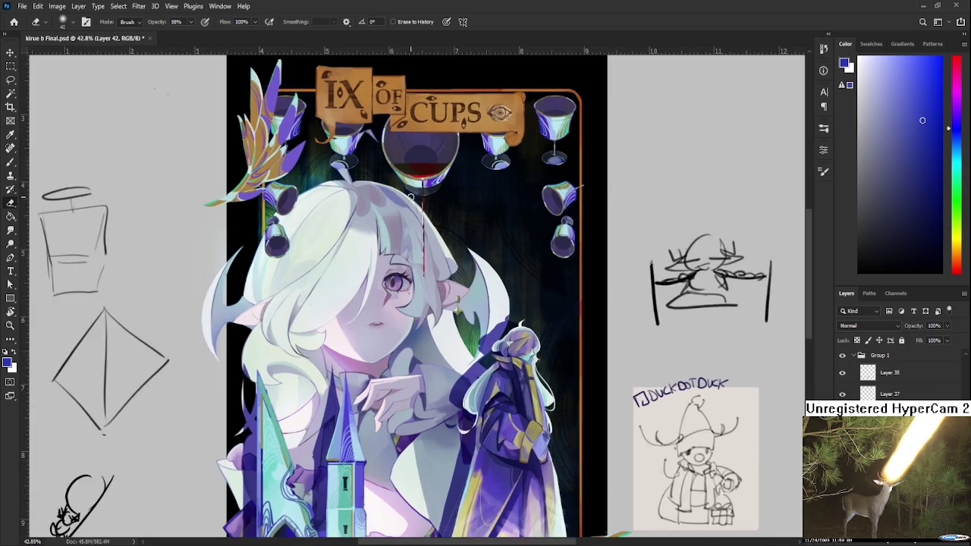
scroll(409, 205, "up", 1)
left_click_drag(410, 210, 364, 316)
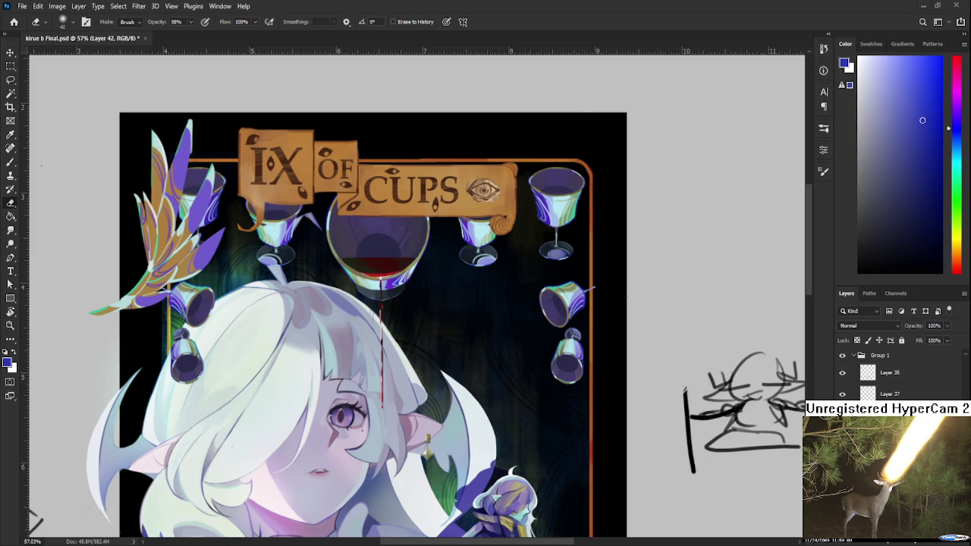
Step: Restore the accidentally deleted diamond and sliding-figure sketches
scroll(300, 392, "down", 3)
scroll(300, 392, "down", 2)
scroll(240, 444, "up", 2)
scroll(240, 445, "up", 2)
scroll(241, 439, "up", 2)
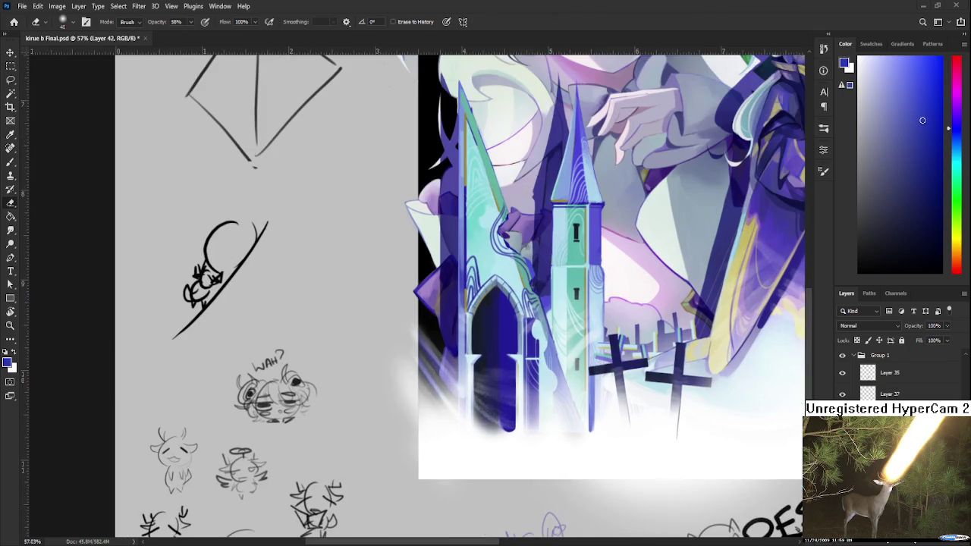
key("Delete")
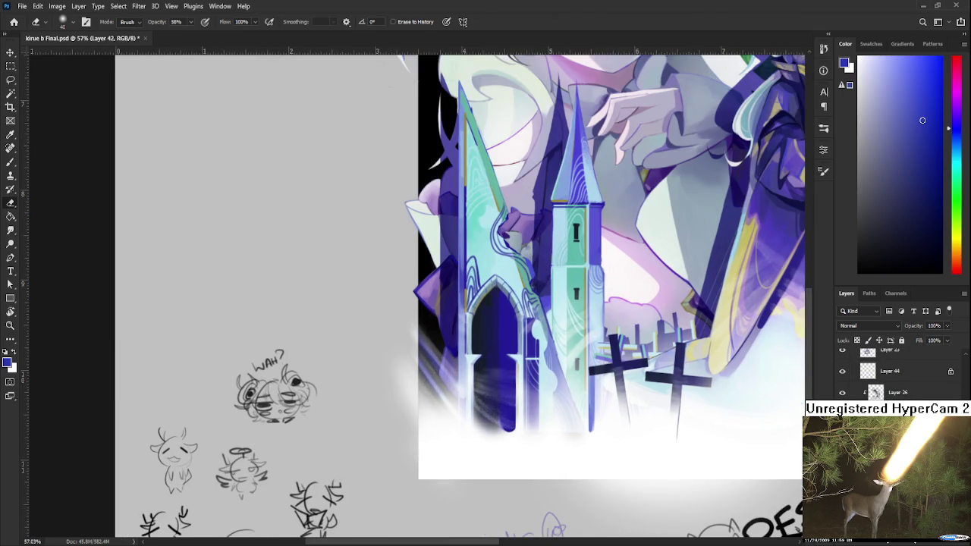
key("ctrl+z")
left_click_drag(304, 297, 212, 358)
Step: Undo the blue stroke and sketch a small black doodle below the slope sketch with a larger brush
key("b")
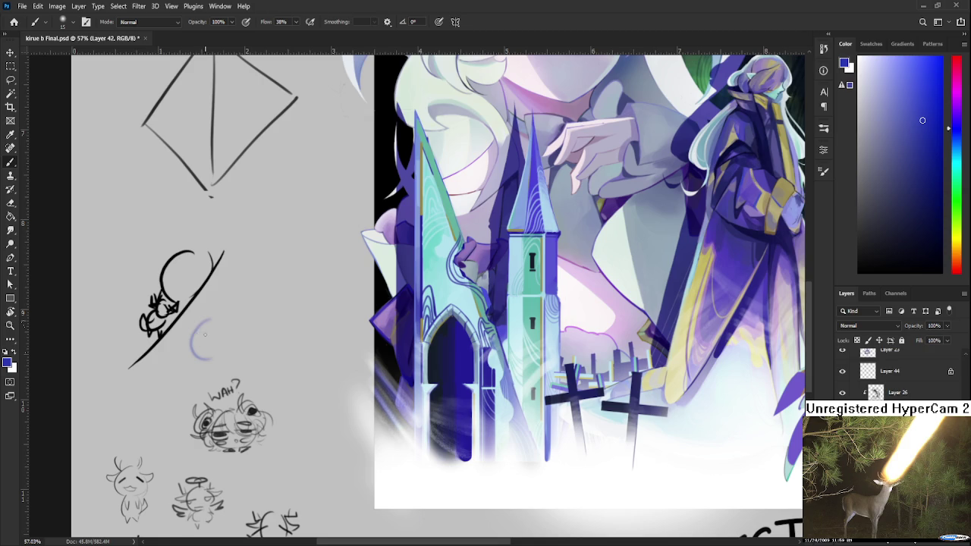
key("ctrl+z")
key("d")
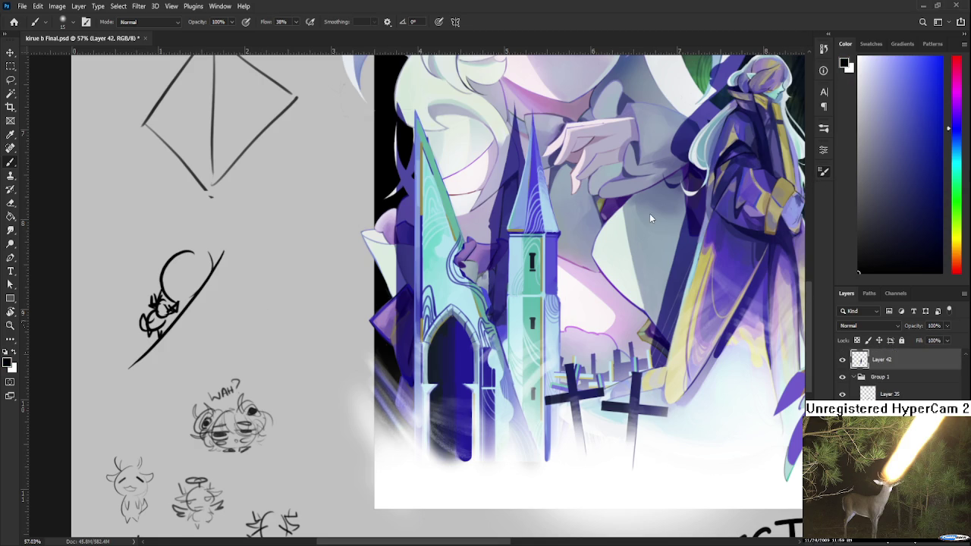
key("bracketright")
mouse_move(236, 325)
left_mouse_down()
mouse_move(218, 341)
mouse_move(229, 332)
mouse_move(225, 342)
mouse_move(239, 339)
mouse_move(225, 347)
mouse_move(240, 343)
left_mouse_up()
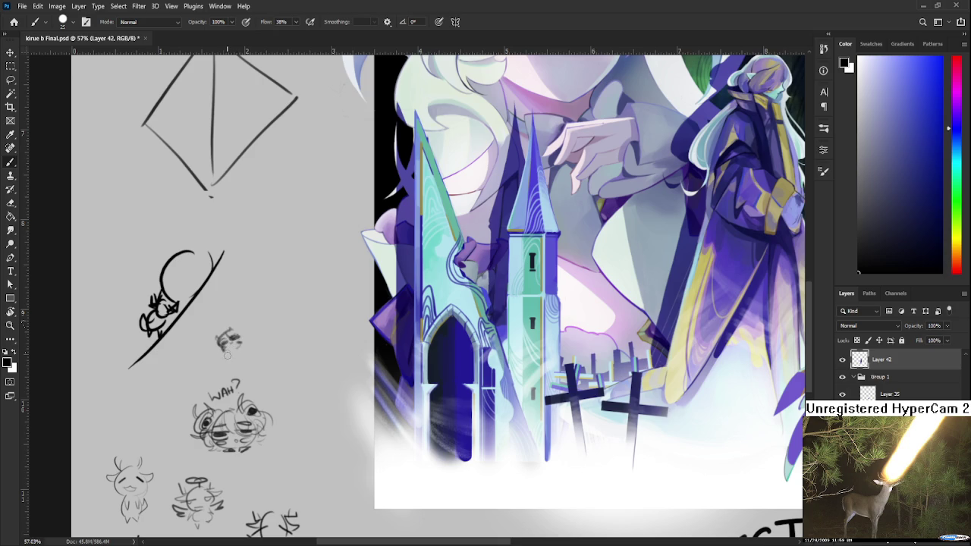
Step: Review the whole IX of Cups card and save the PSD with Ctrl+S
scroll(227, 354, "down", 3)
scroll(231, 349, "down", 3)
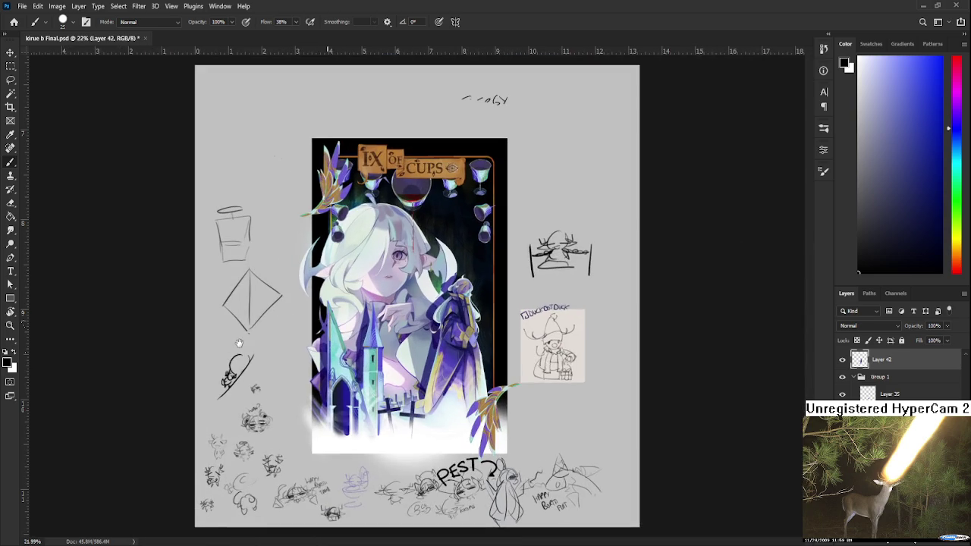
scroll(239, 343, "up", 3)
scroll(239, 343, "down", 1)
scroll(268, 389, "down", 1)
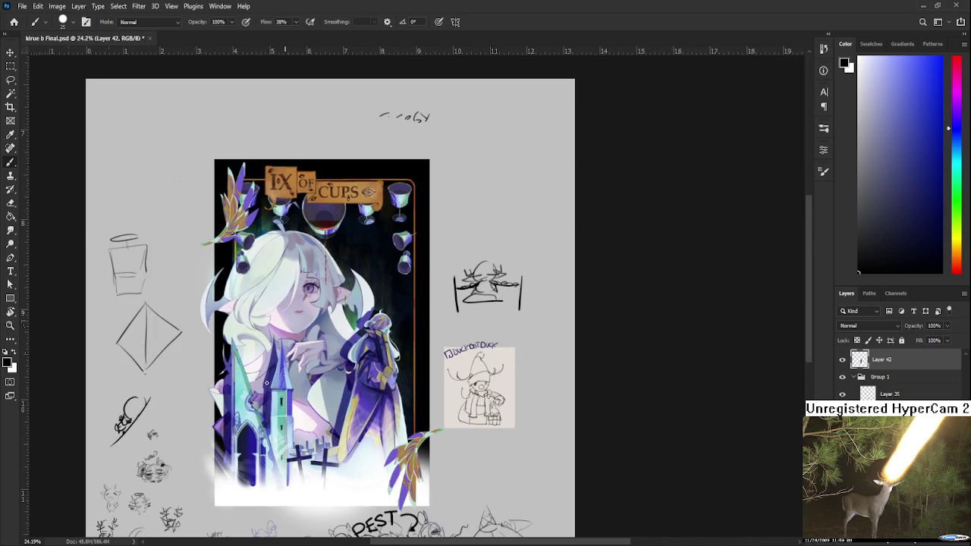
scroll(336, 313, "up", 3)
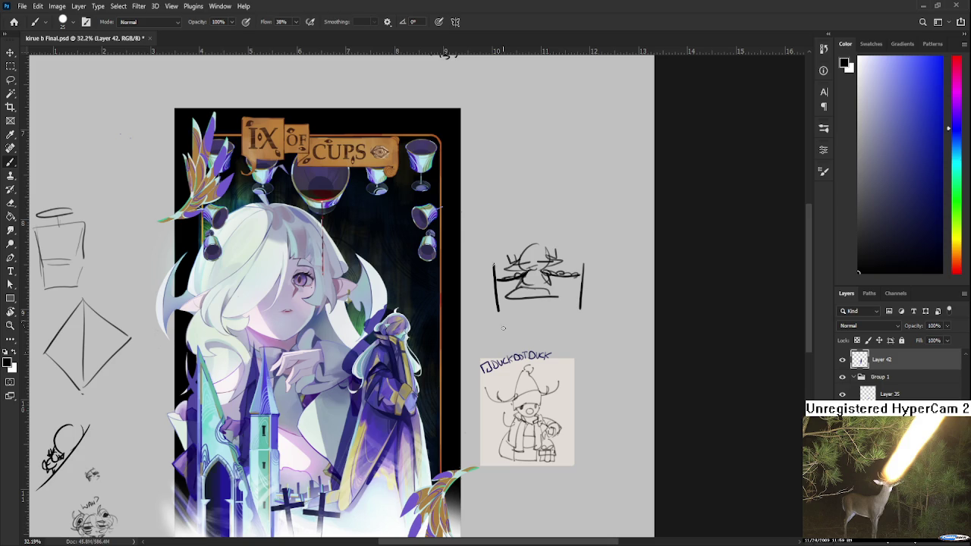
scroll(503, 328, "down", 5)
scroll(503, 328, "up", 4)
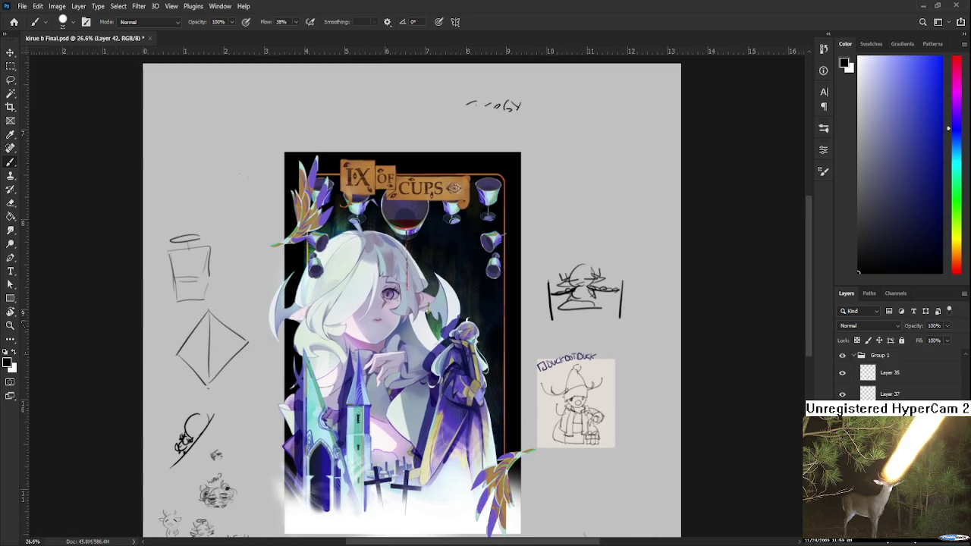
key("ctrl+s")
scroll(895, 372, "down", 3)
scroll(895, 372, "down", 2)
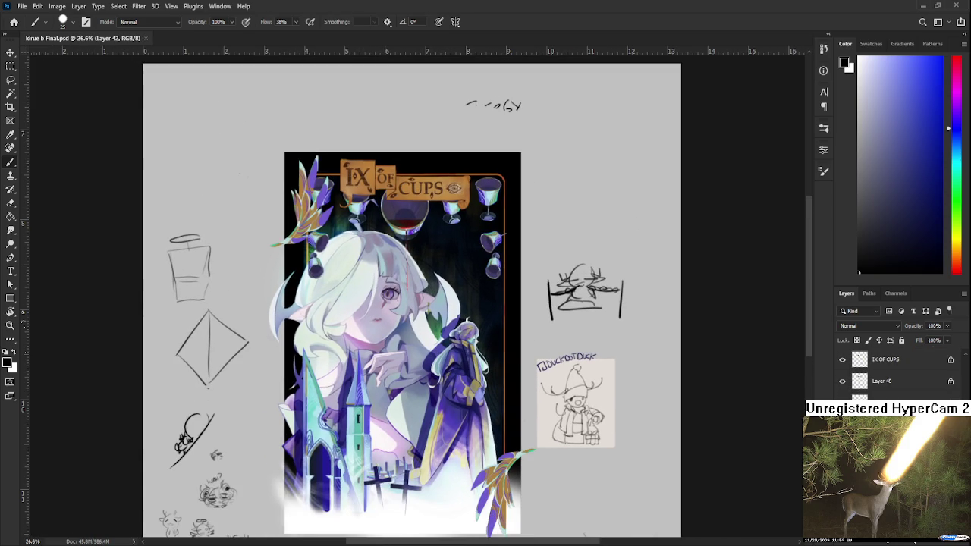
scroll(895, 371, "up", 3)
scroll(895, 372, "up", 3)
scroll(895, 371, "up", 1)
scroll(417, 243, "up", 3)
scroll(417, 243, "up", 3)
scroll(417, 243, "up", 2)
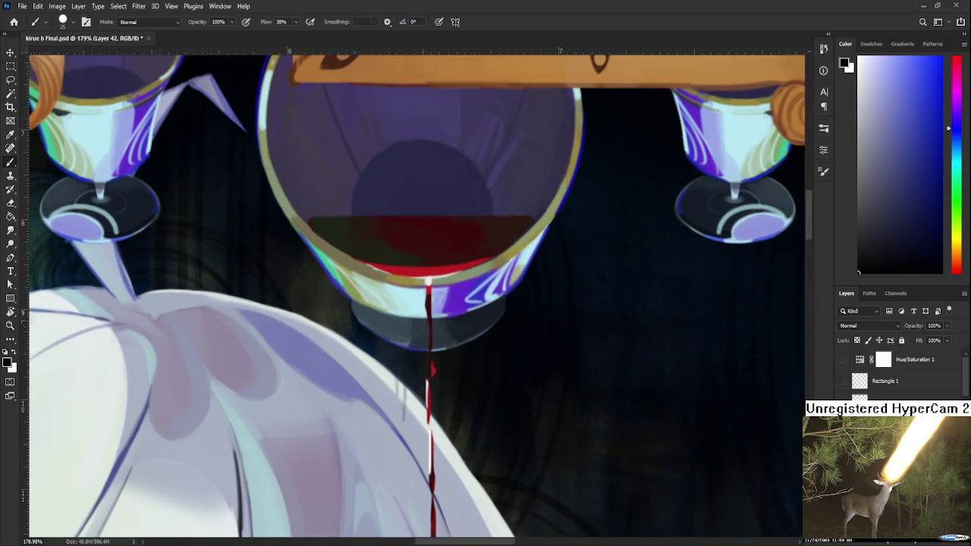
Step: Toggle layer visibility to find which layer holds the banner
key("ctrl+shift+alt+n")
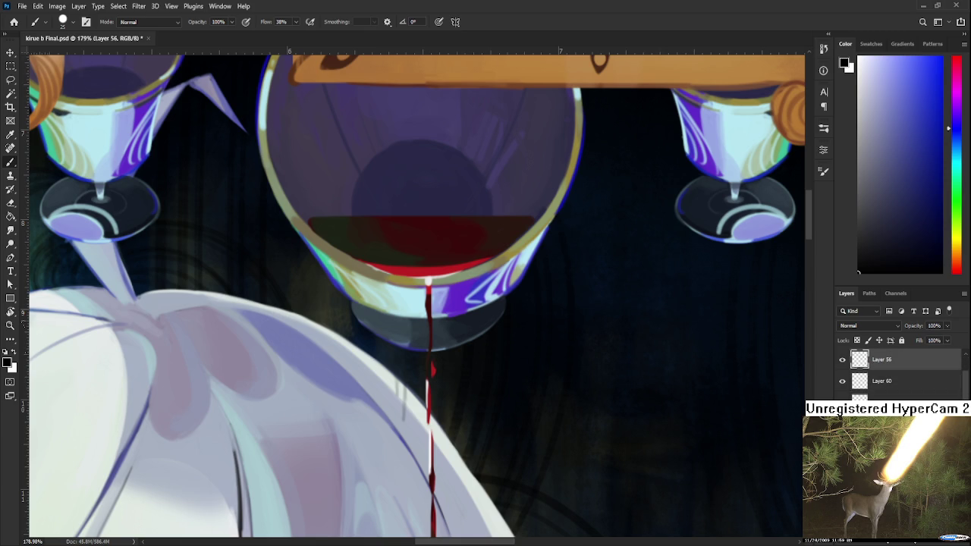
scroll(896, 372, "down", 3)
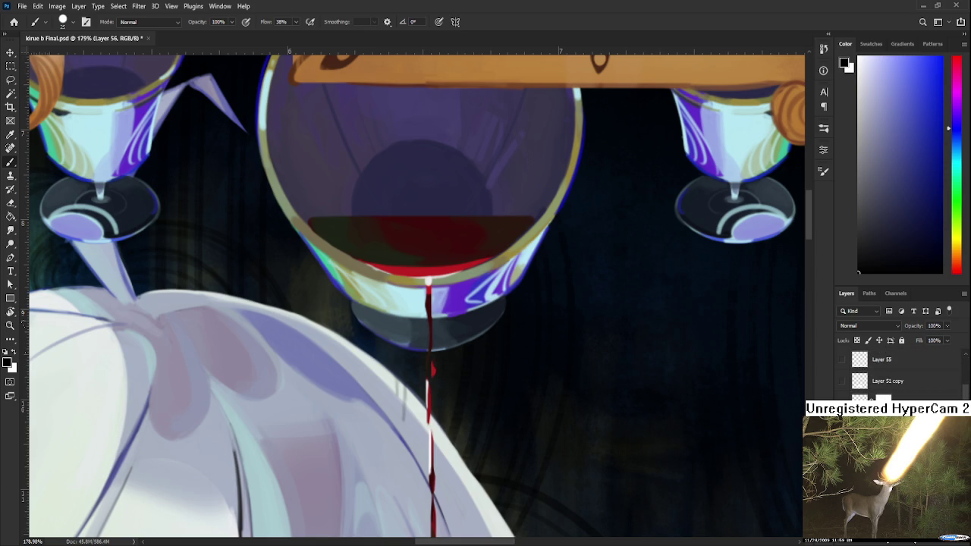
scroll(895, 371, "down", 1)
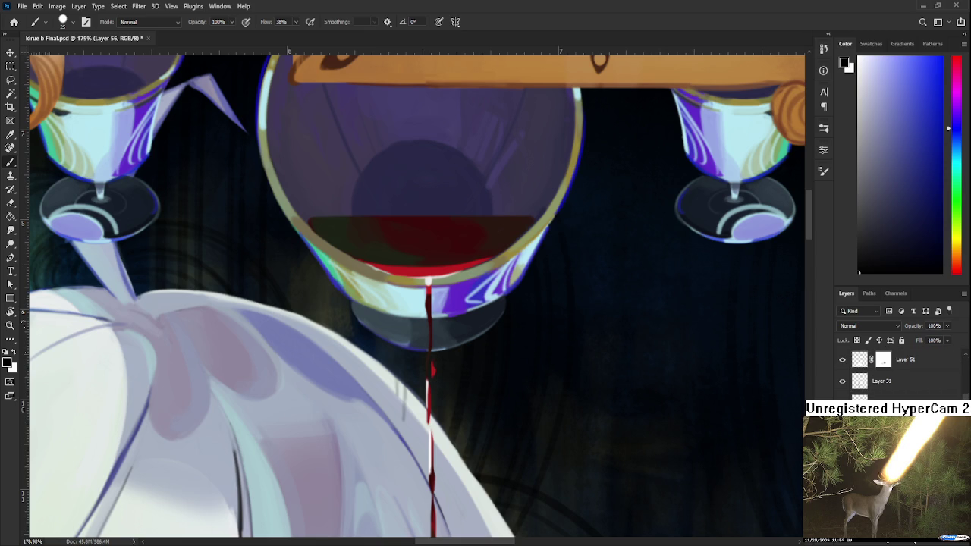
left_click(842, 359)
left_click(842, 360)
scroll(895, 370, "down", 1)
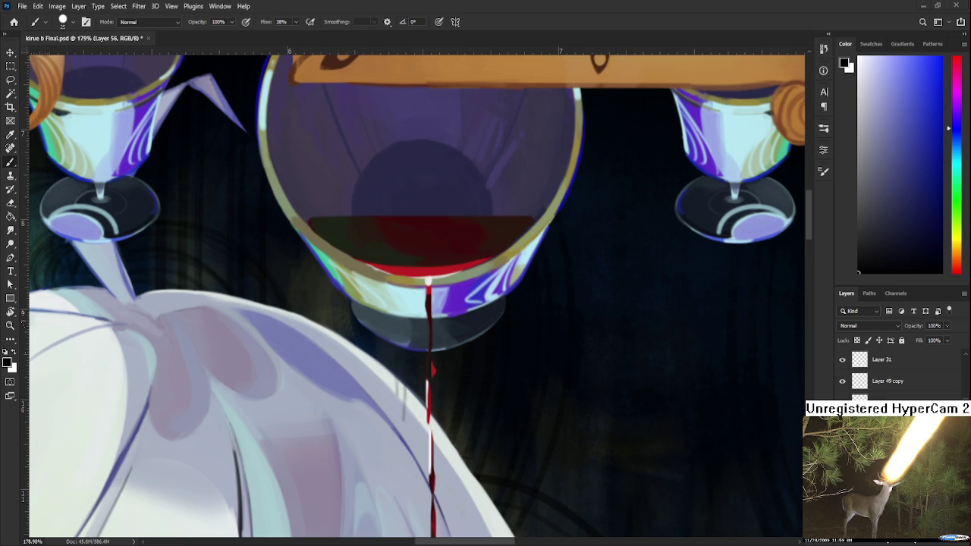
scroll(839, 414, "up", 2)
scroll(838, 414, "up", 2)
scroll(895, 371, "down", 1)
scroll(839, 415, "down", 1)
Step: Locate the glasses and white hair layers by toggling visibility, and make Layer 23 active
left_click(842, 402)
left_click(842, 402)
scroll(839, 415, "down", 2)
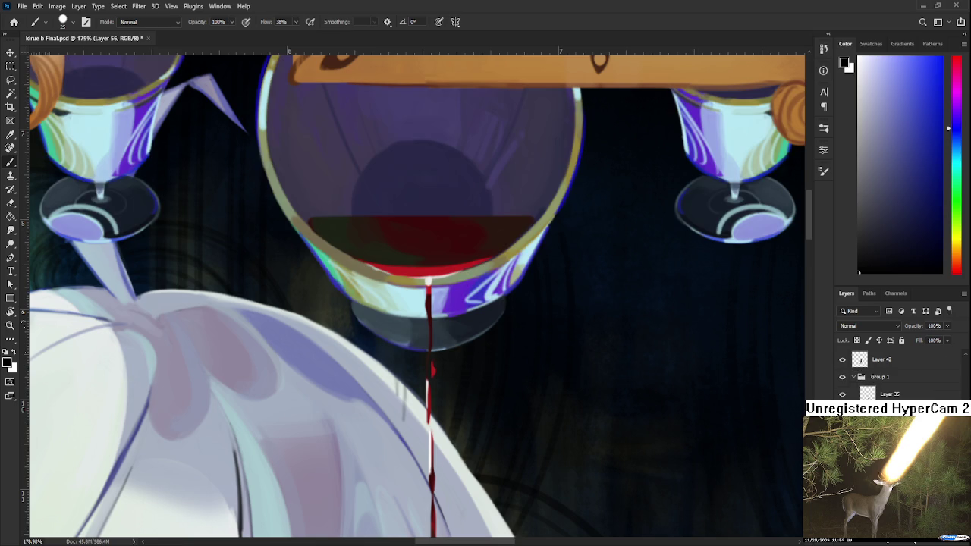
scroll(839, 415, "down", 2)
left_click(839, 416)
left_click(839, 416)
scroll(839, 416, "down", 1)
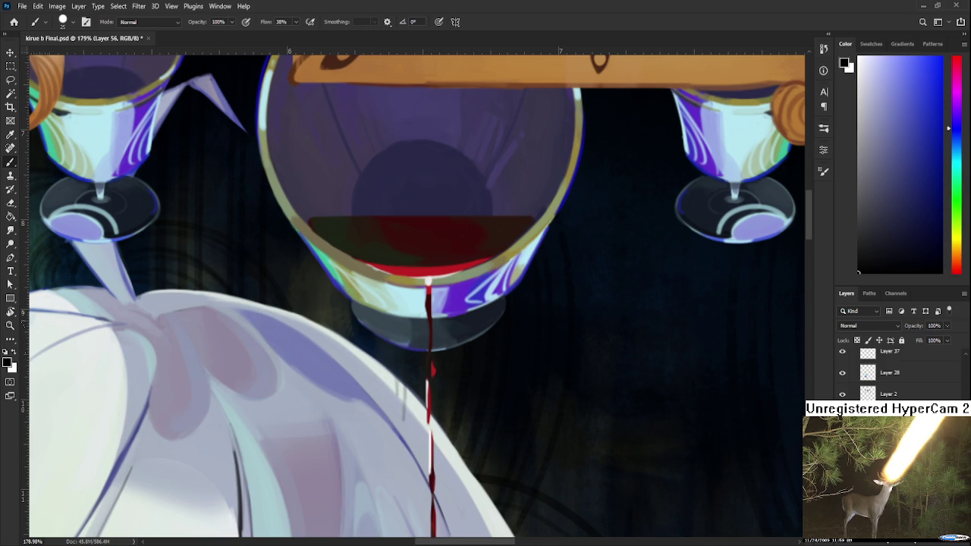
left_click(839, 415)
left_click(839, 416)
left_click(839, 416)
left_click(839, 415)
scroll(394, 466, "up", 2)
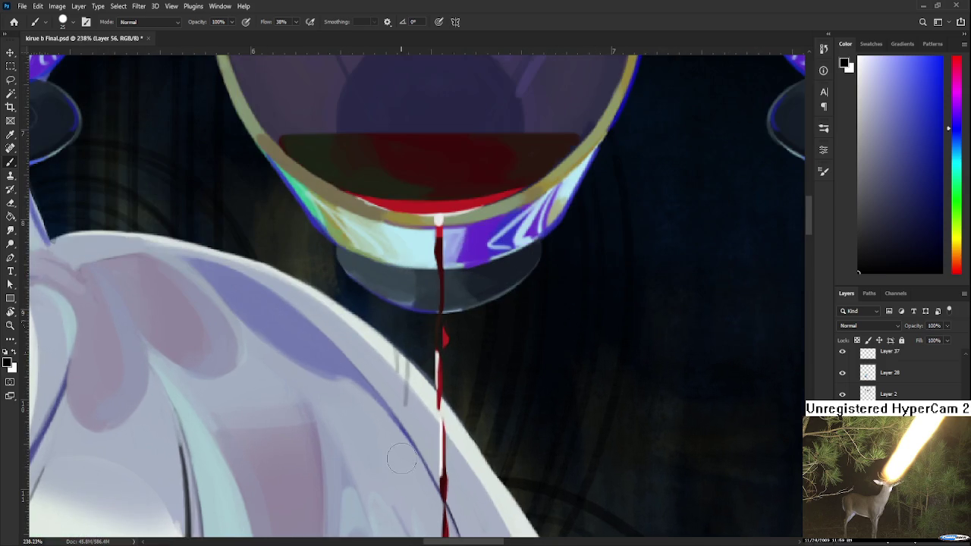
left_click(839, 415)
left_click(839, 416)
Step: Tilt the view about 55°, set a size-7 brush, and sample pale bluish-grey from the hair
key("r")
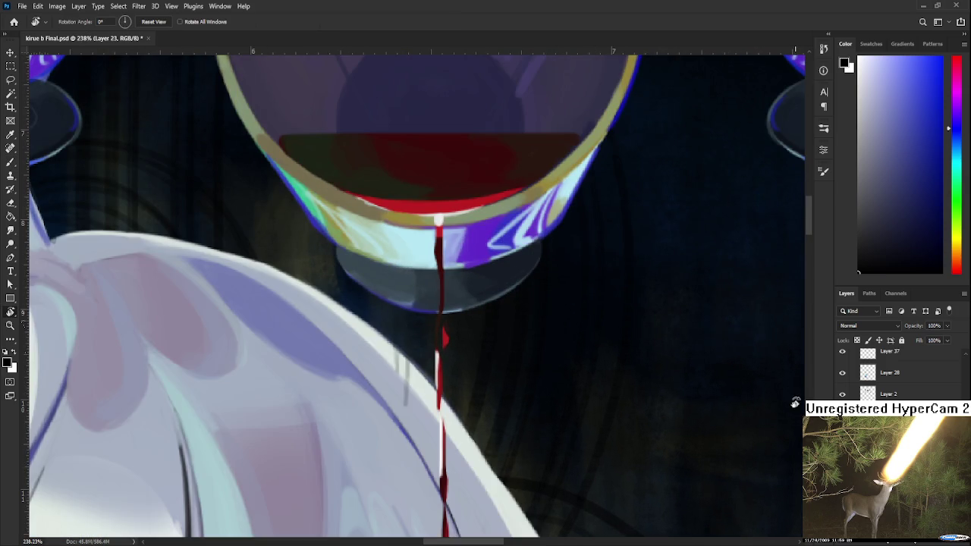
left_click_drag(438, 405, 328, 327)
left_click(328, 327, "alt")
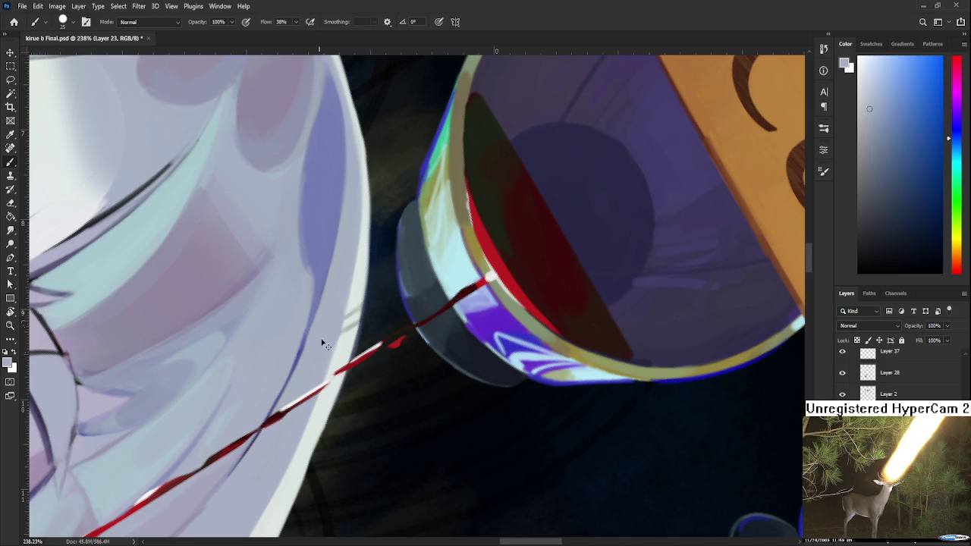
key("bracketleft")
key("bracketleft")
key("bracketleft")
left_click(345, 304, "alt")
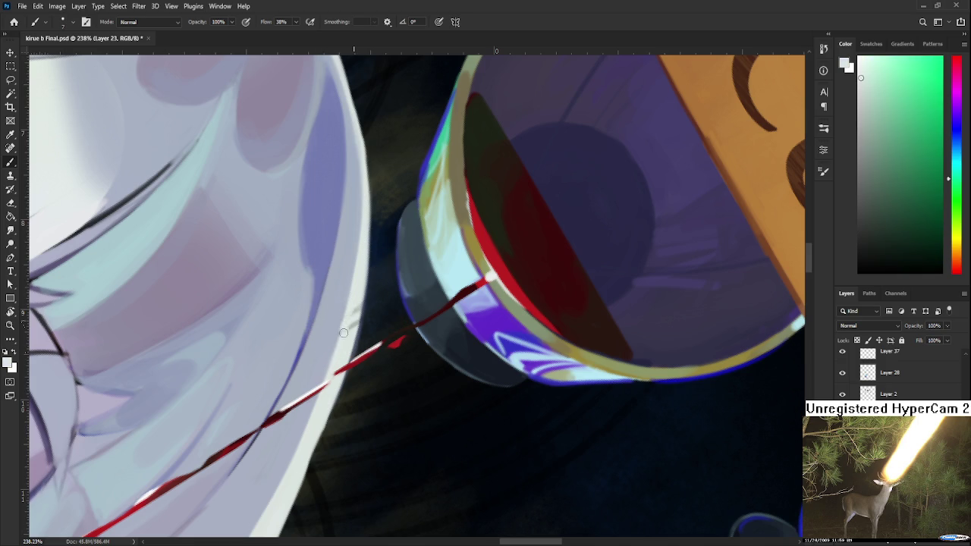
left_click(340, 299, "alt")
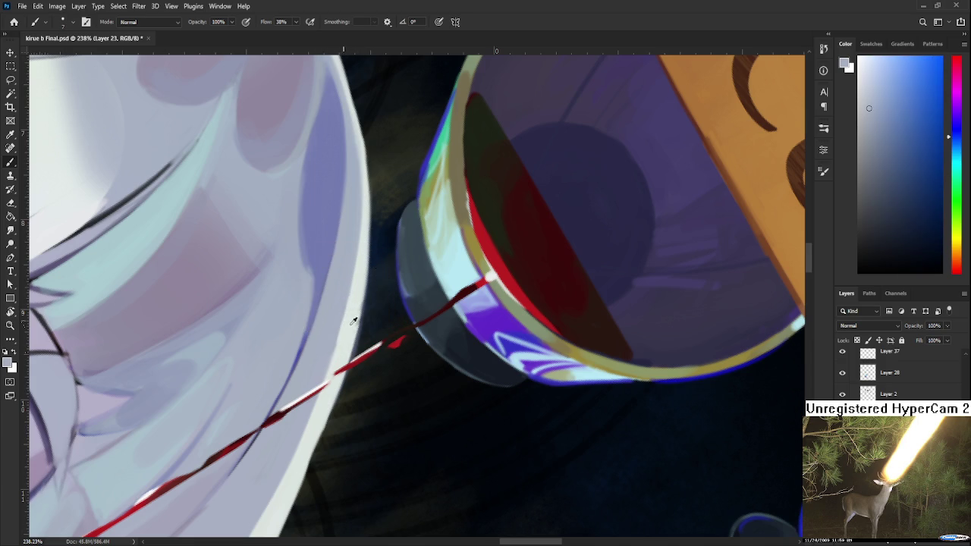
left_click(354, 306, "alt")
left_click(342, 305, "alt")
Step: Touch up the hair edge along the drip with sampled greenish white, then rotate the view upright
scroll(306, 261, "down", 5)
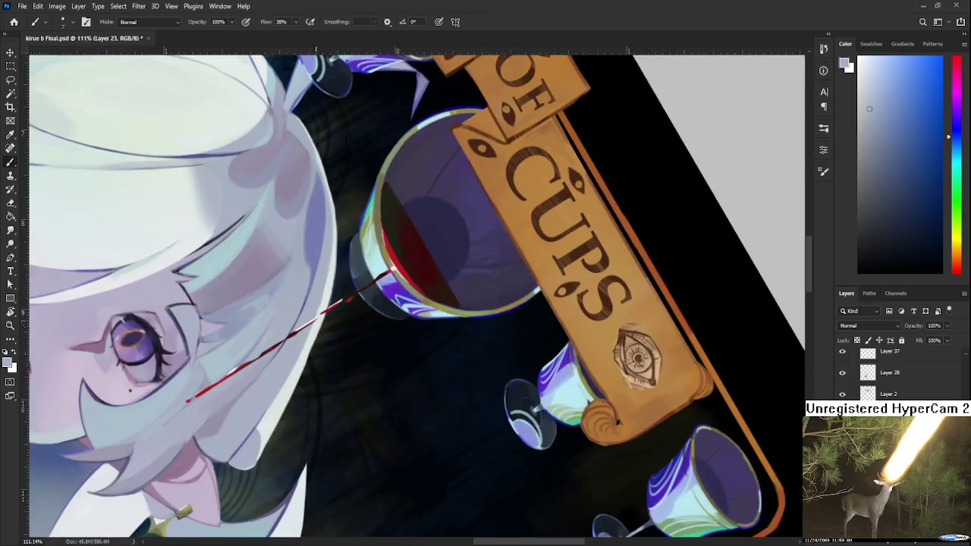
scroll(254, 367, "up", 7)
left_click_drag(254, 367, 249, 333)
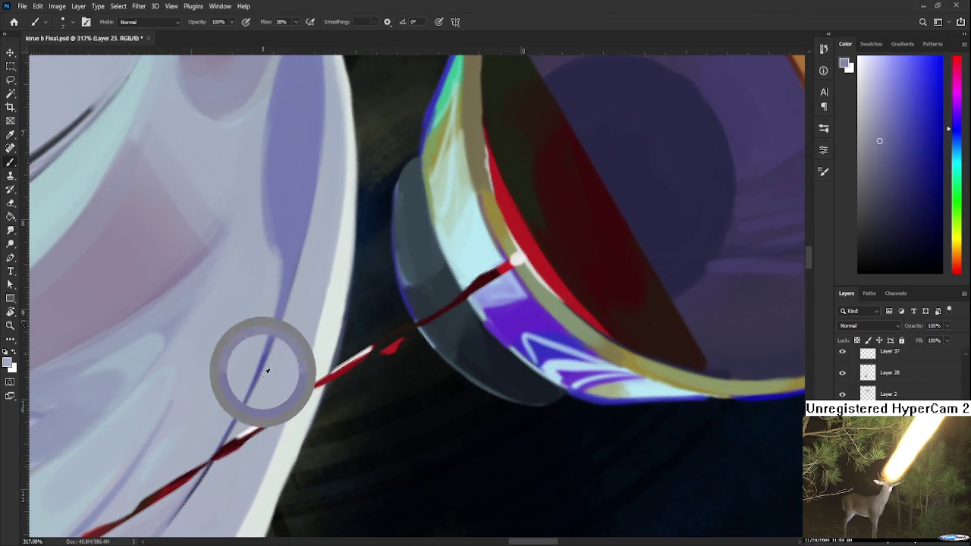
left_click(304, 378, "alt")
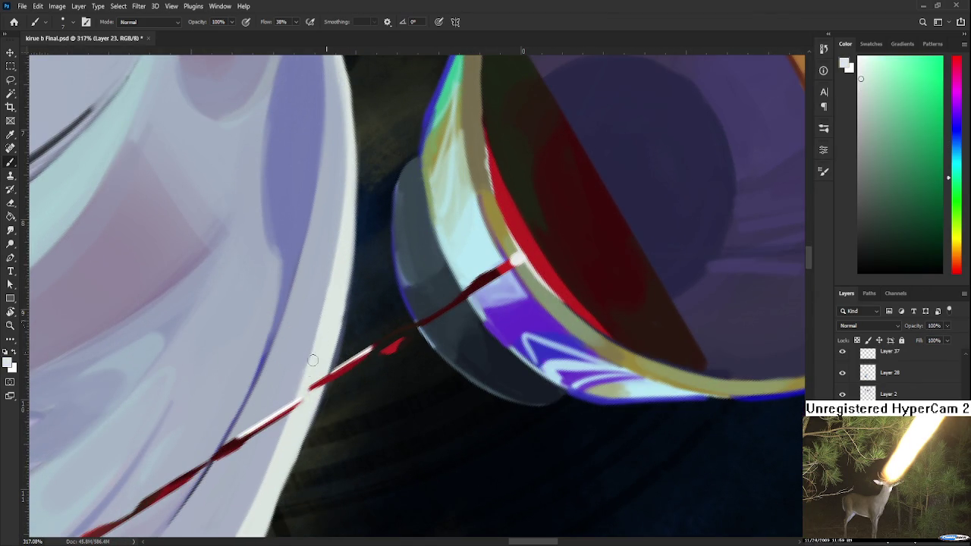
scroll(331, 282, "down", 10)
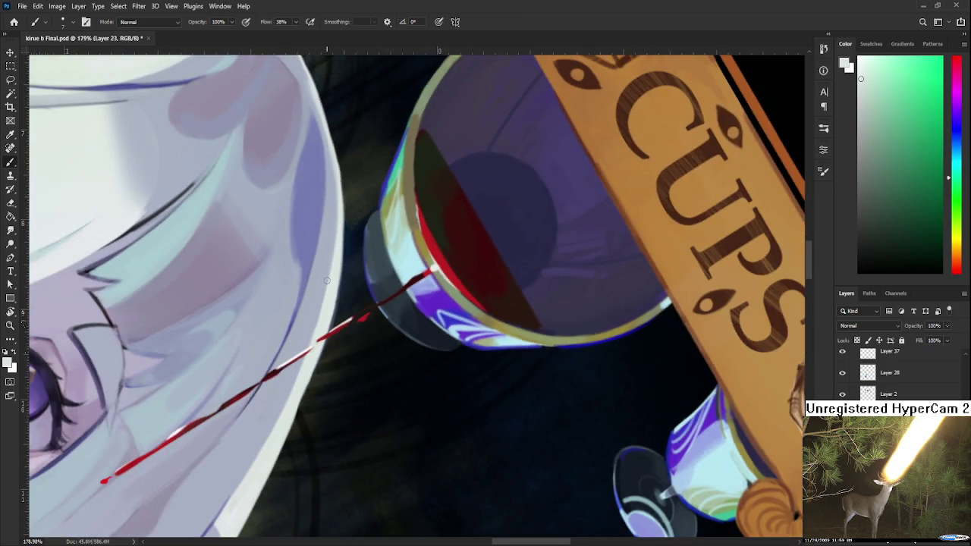
key("r")
mouse_move(257, 343)
left_mouse_down()
mouse_move(431, 364)
mouse_move(401, 382)
left_mouse_up()
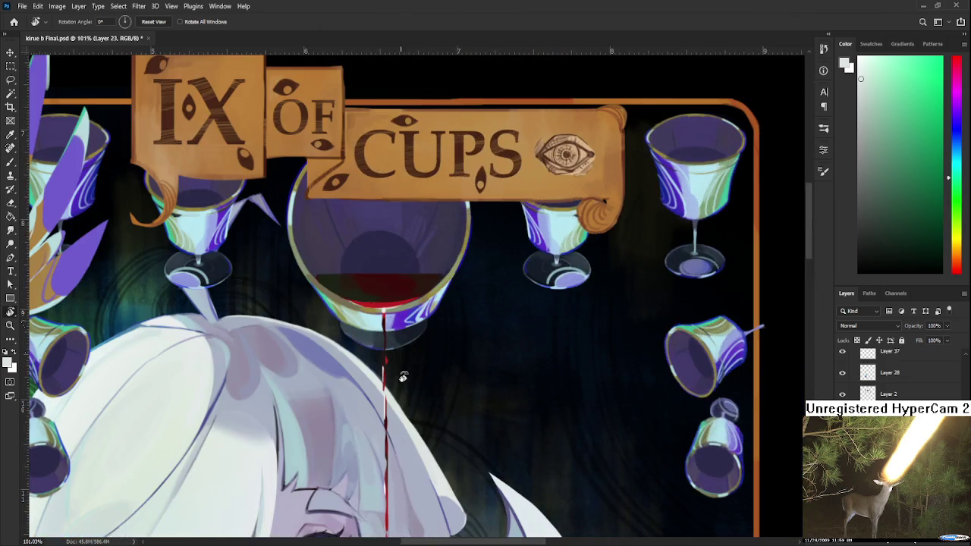
Step: Paint a thin red drip from the central glass down past the girl's eye, then zoom out
scroll(402, 382, "down", 5)
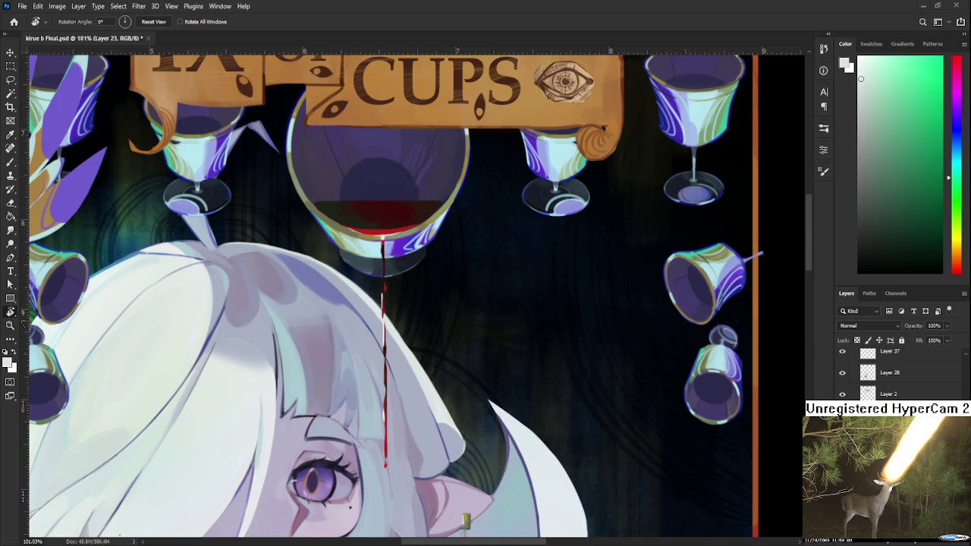
scroll(405, 388, "down", 3)
scroll(405, 388, "down", 1)
scroll(388, 443, "up", 2)
scroll(386, 430, "up", 2)
scroll(387, 444, "up", 1)
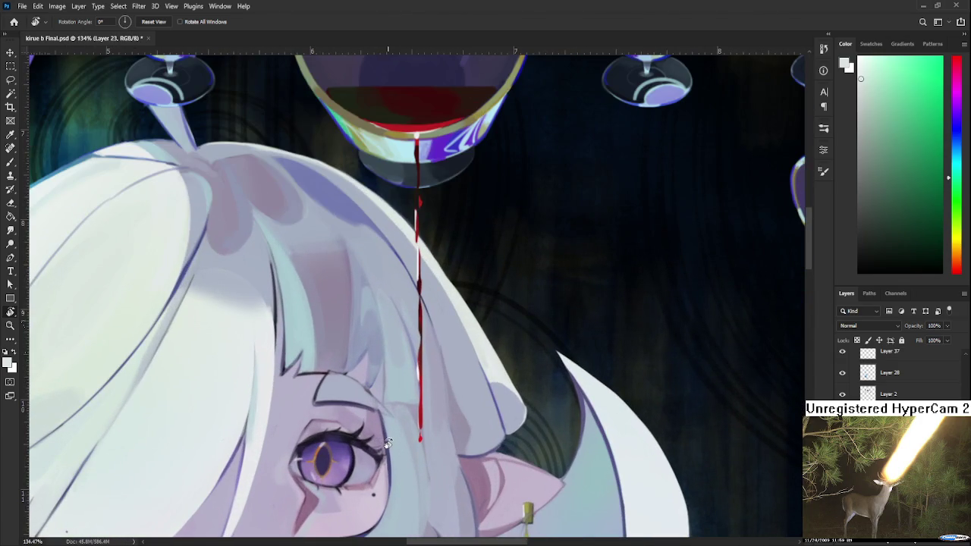
scroll(406, 372, "down", 1)
scroll(437, 358, "down", 1)
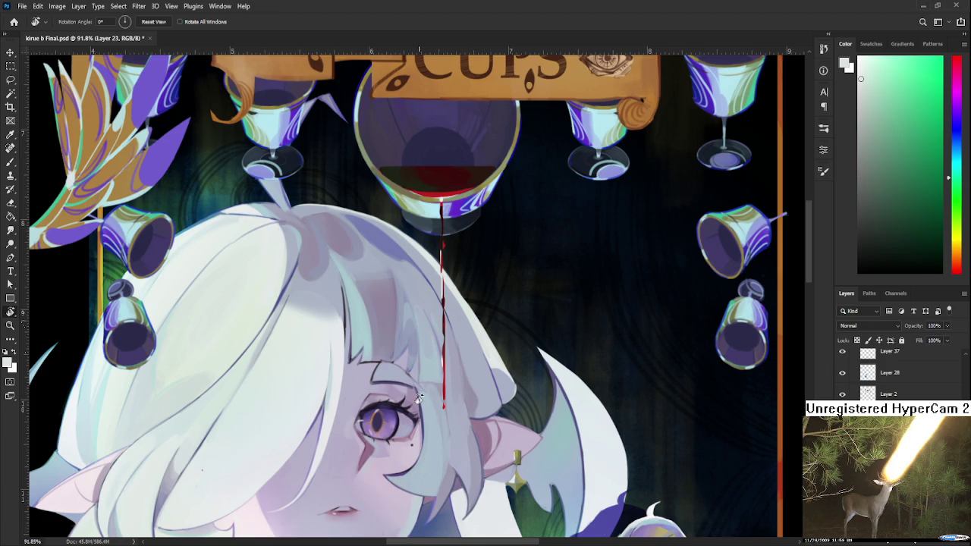
scroll(354, 276, "down", 2)
scroll(352, 292, "down", 1)
scroll(352, 316, "down", 2)
scroll(352, 314, "up", 1)
scroll(352, 315, "up", 1)
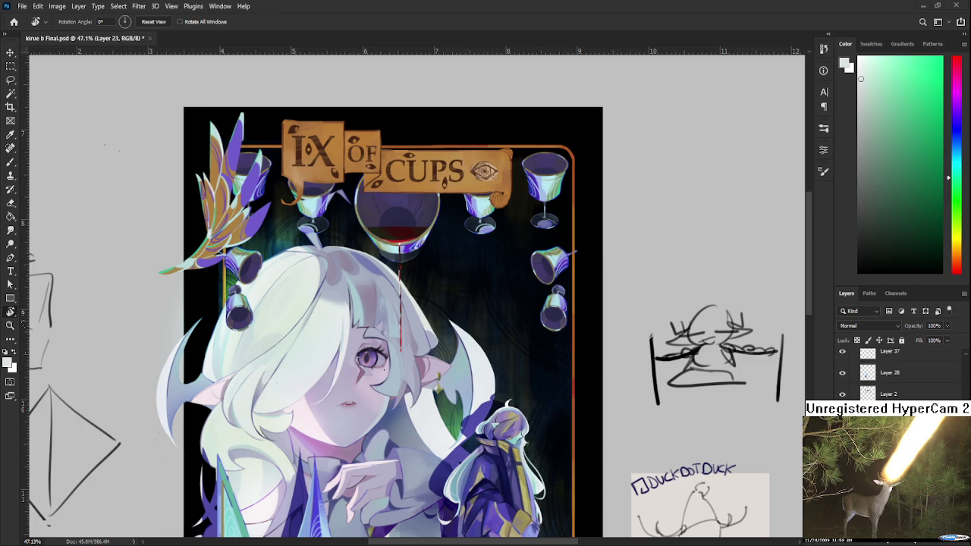
scroll(360, 375, "up", 1)
scroll(361, 375, "up", 1)
scroll(361, 375, "up", 1)
scroll(357, 377, "up", 1)
scroll(358, 377, "up", 2)
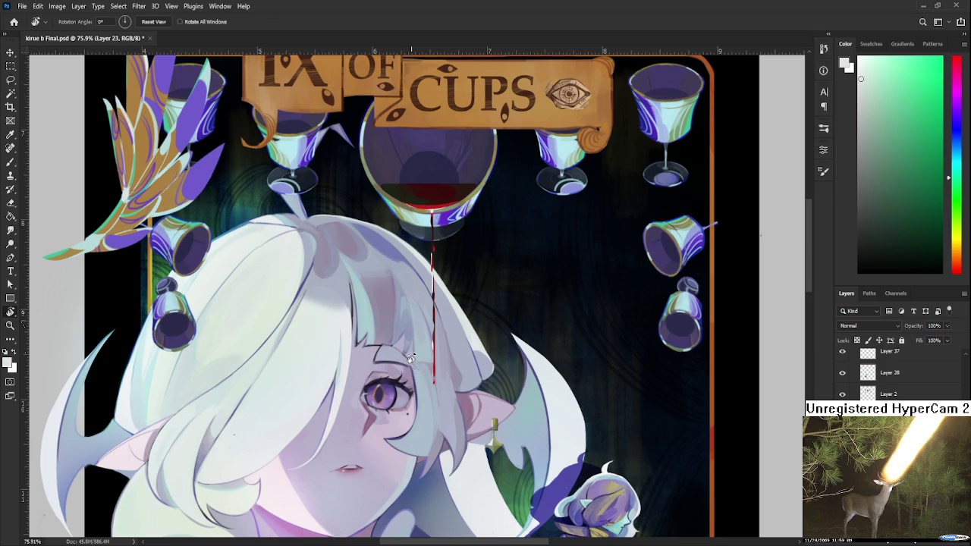
scroll(408, 357, "up", 2)
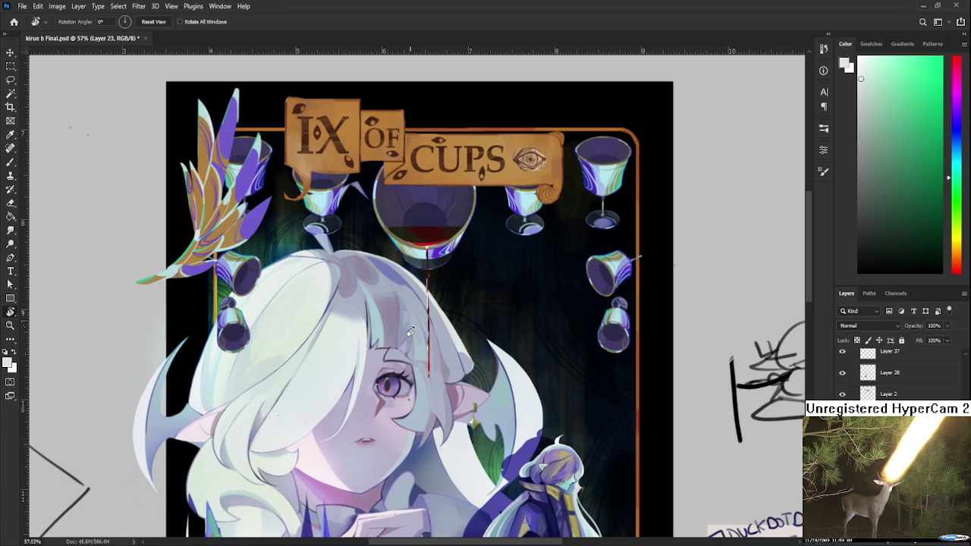
scroll(410, 332, "down", 1)
scroll(409, 332, "down", 2)
scroll(417, 333, "up", 2)
scroll(423, 333, "down", 1)
scroll(423, 333, "down", 2)
scroll(422, 288, "down", 2)
scroll(421, 250, "down", 1)
scroll(421, 230, "up", 1)
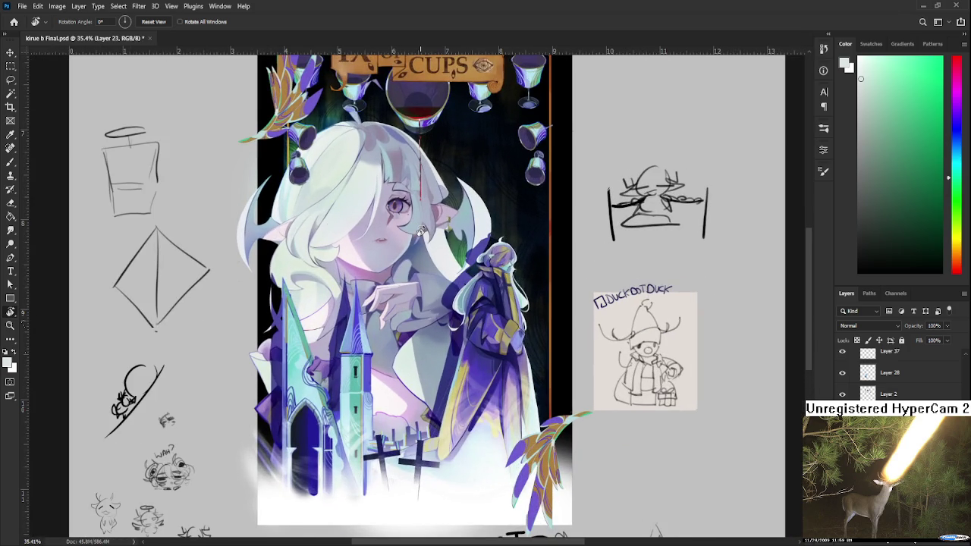
scroll(425, 296, "up", 1)
scroll(656, 375, "up", 1)
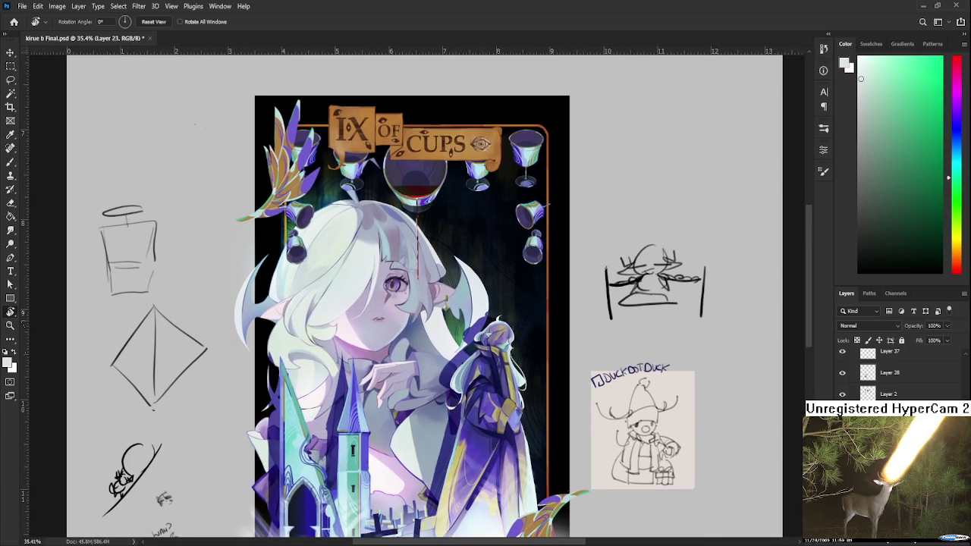
scroll(895, 372, "up", 2)
scroll(895, 371, "up", 2)
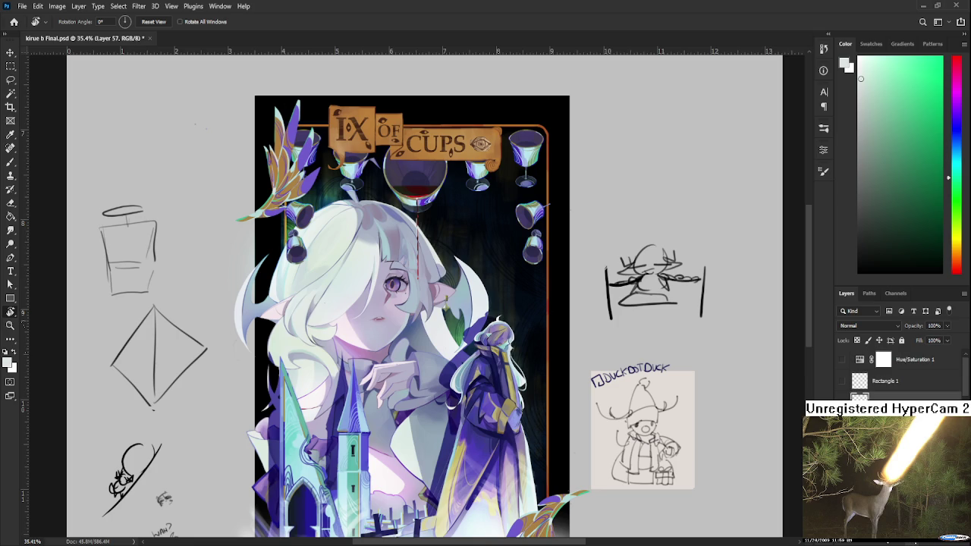
Step: Add a Hue/Saturation 2 adjustment to enrich the colours, and target the Curves 1 layer
left_click(911, 535)
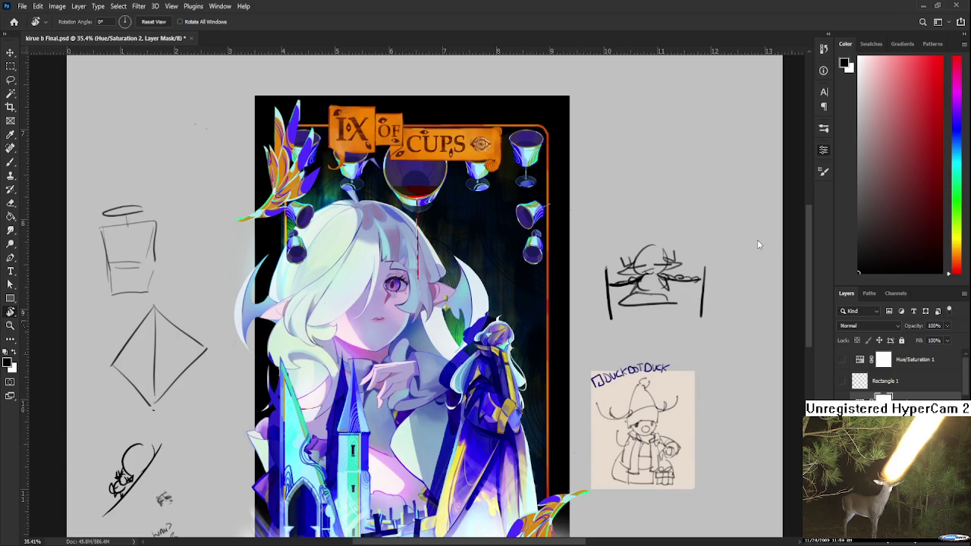
scroll(422, 254, "down", 3)
scroll(422, 253, "up", 2)
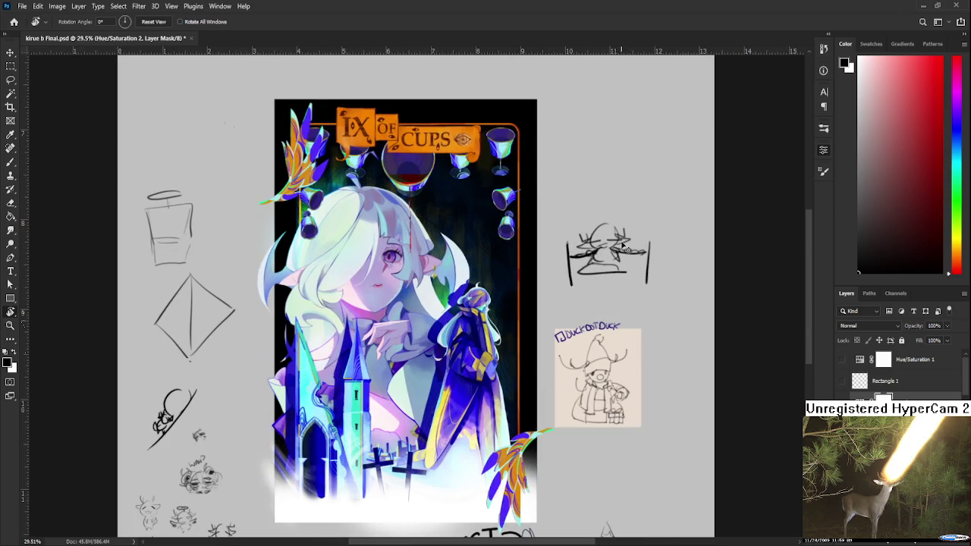
scroll(702, 254, "up", 2)
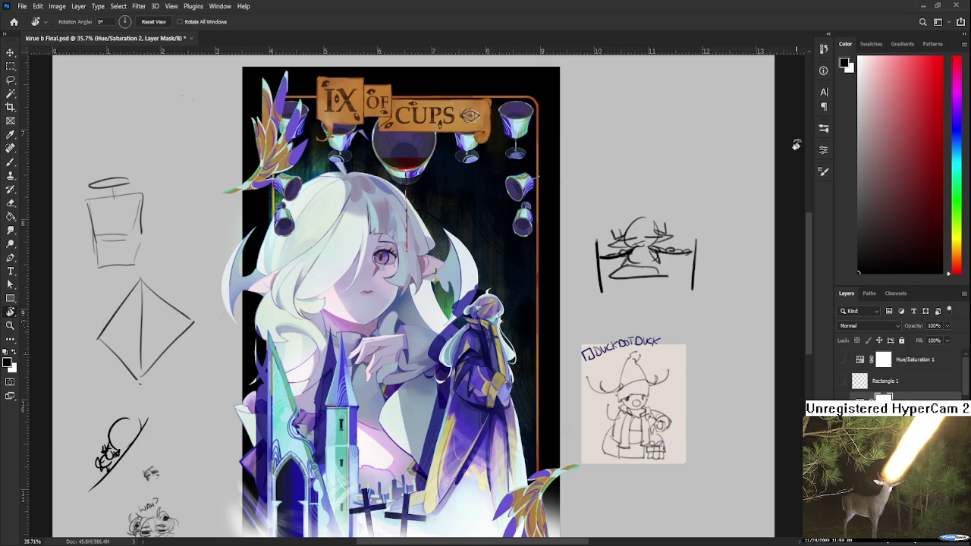
key("alt+bracketleft")
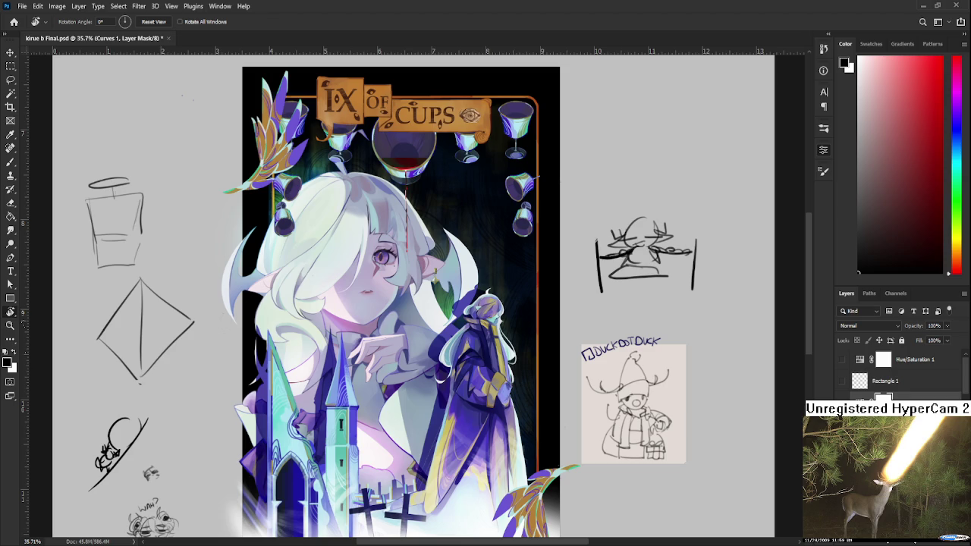
Step: Apply the Curves 1 adjustment across the whole card with Ctrl+I, darkening and saturating it
scroll(684, 306, "up", 2)
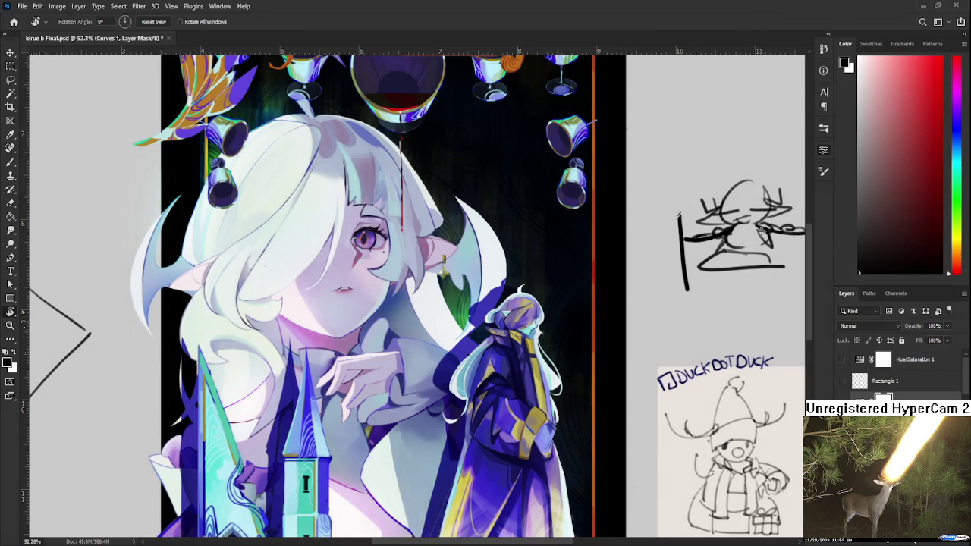
scroll(403, 333, "down", 2)
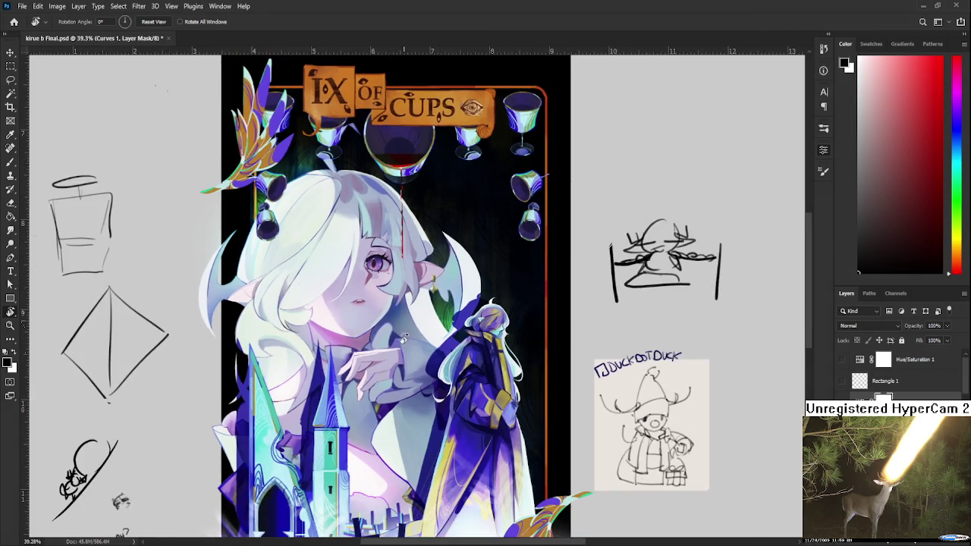
scroll(403, 334, "down", 2)
scroll(404, 334, "down", 2)
scroll(403, 332, "up", 2)
scroll(402, 326, "up", 2)
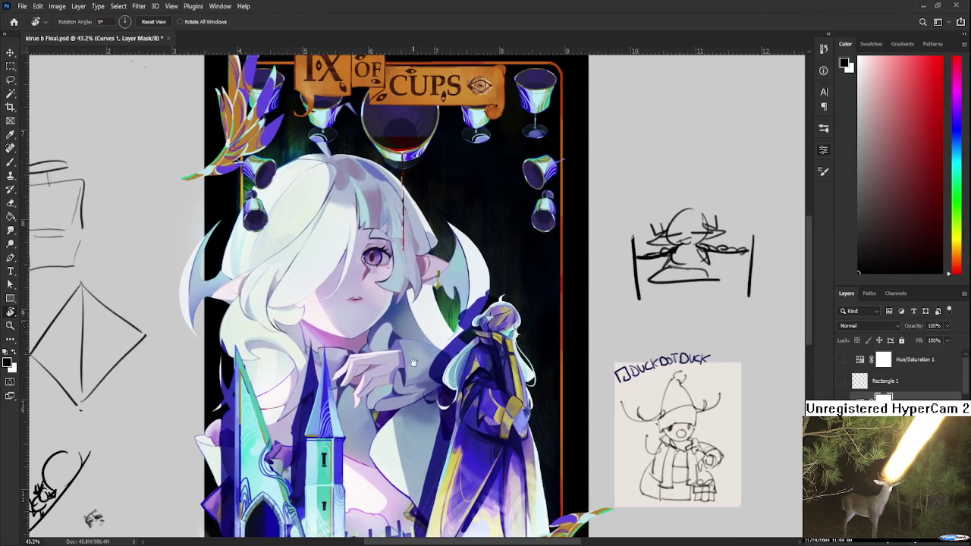
scroll(400, 319, "up", 1)
scroll(398, 311, "down", 2)
scroll(400, 311, "up", 1)
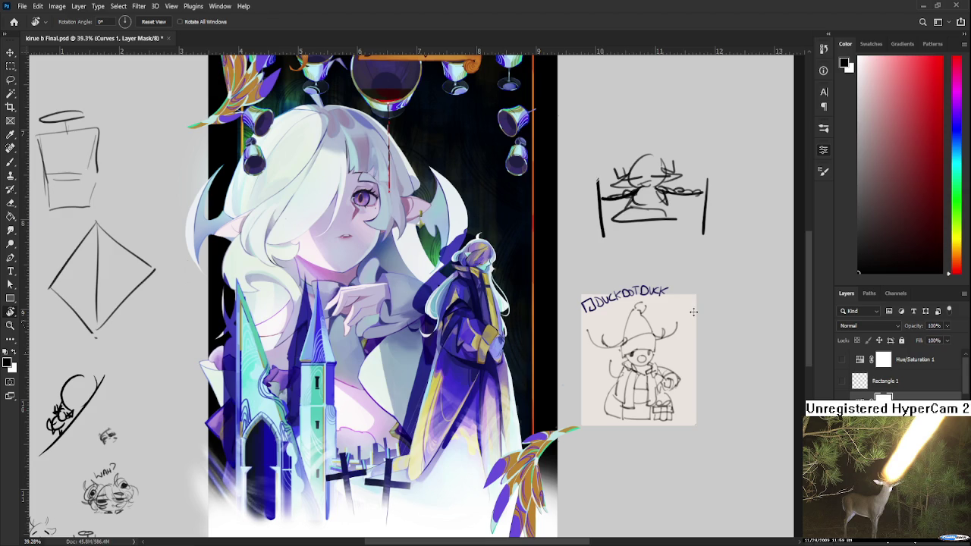
key("ctrl+i")
key("ctrl+i")
scroll(701, 312, "down", 1)
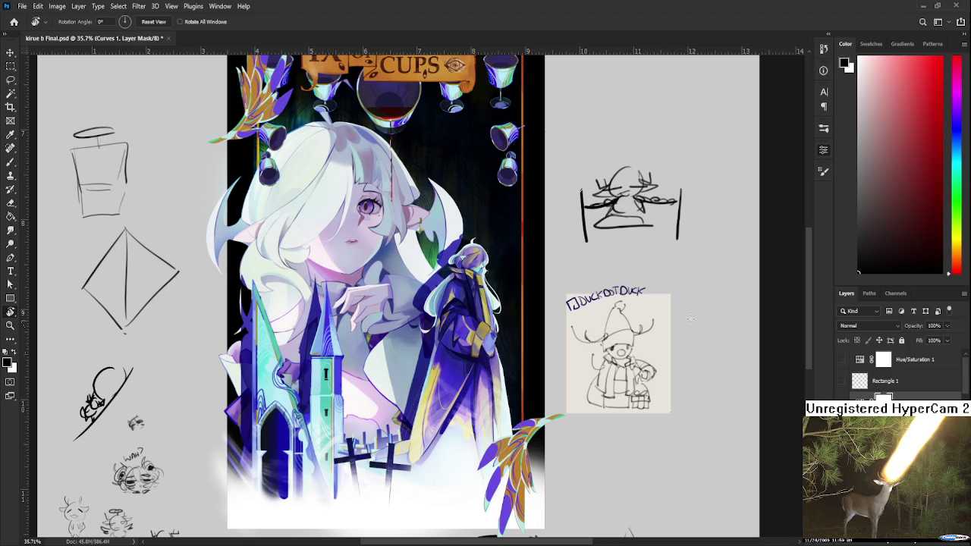
scroll(489, 340, "up", 1)
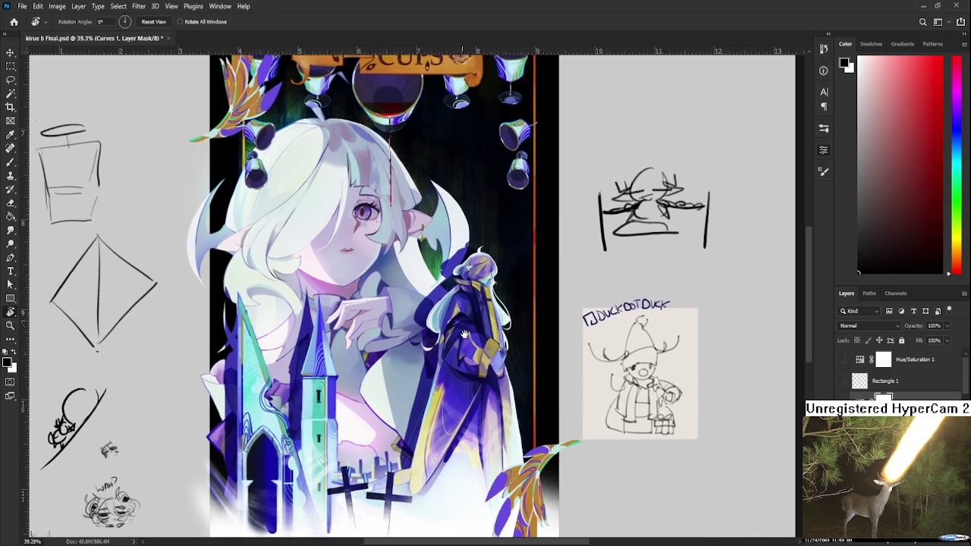
scroll(495, 374, "down", 2)
scroll(495, 373, "up", 1)
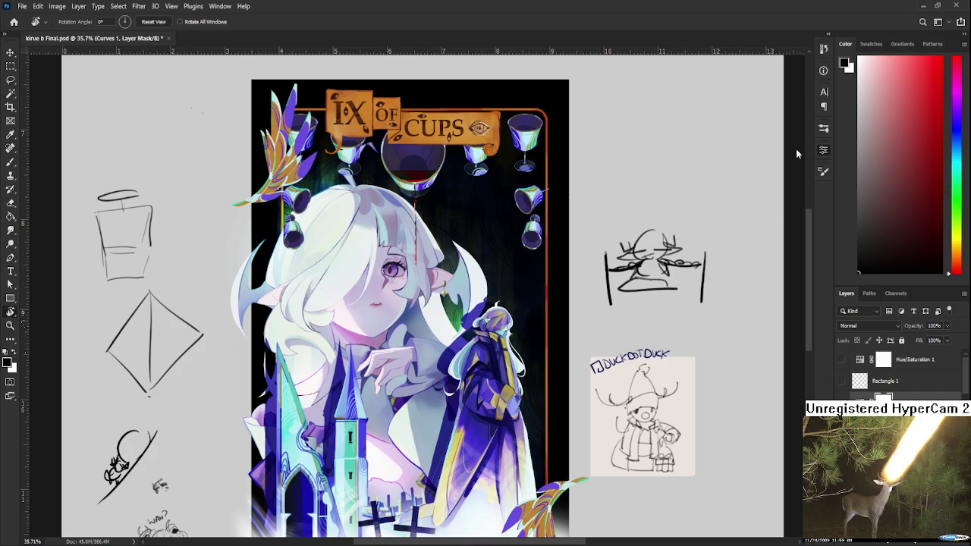
Step: Compare the card with and without Curves 1, then set its opacity to 55%
key("ctrl+comma")
key("ctrl+comma")
key("ctrl+comma")
key("ctrl+comma")
key("ctrl+comma")
key("ctrl+comma")
scroll(373, 406, "down", 2)
scroll(373, 406, "down", 2)
scroll(373, 406, "up", 1)
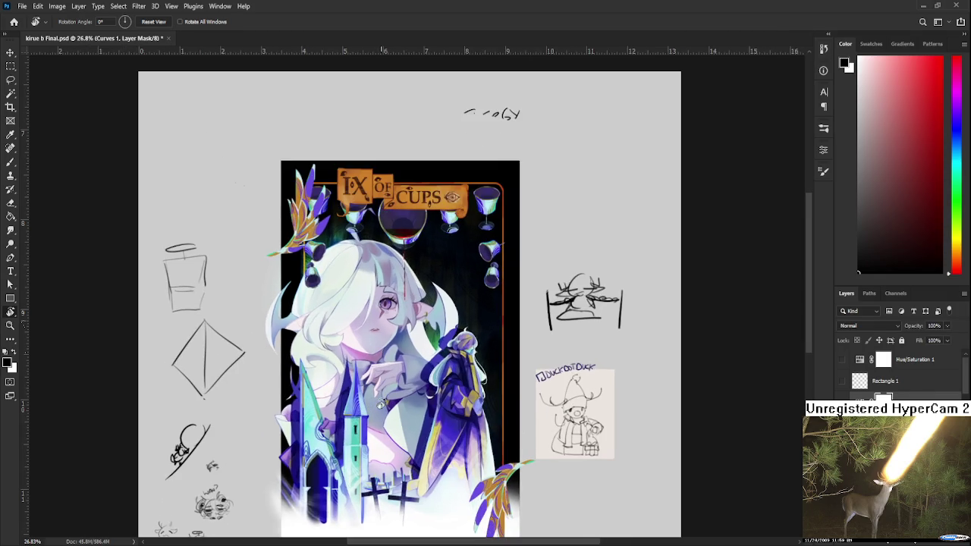
left_click_drag(387, 402, 429, 385)
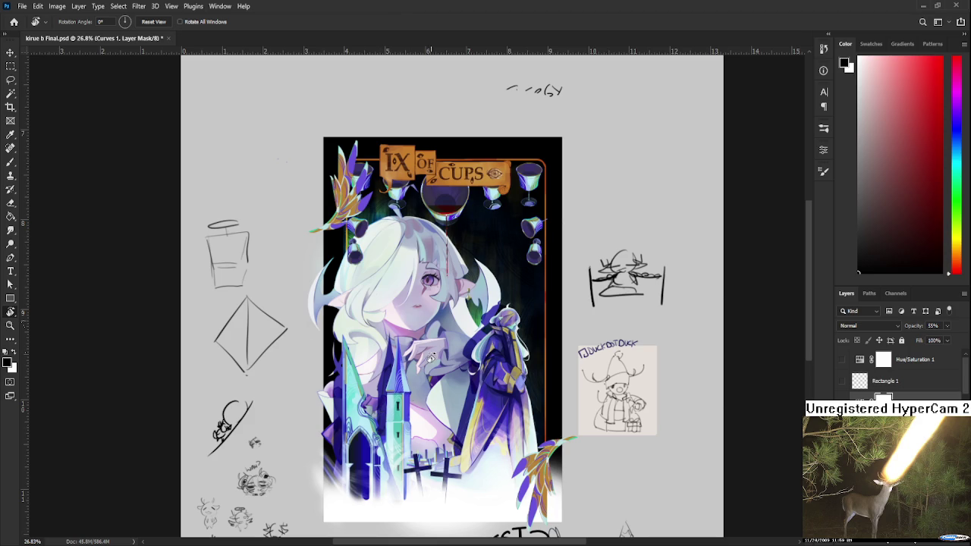
Step: Select Layer 57 and add a Gradient Map 1 adjustment that washes the card pale greenish grey
scroll(432, 322, "up", 2)
scroll(425, 319, "up", 3)
scroll(416, 316, "down", 1)
scroll(416, 316, "down", 3)
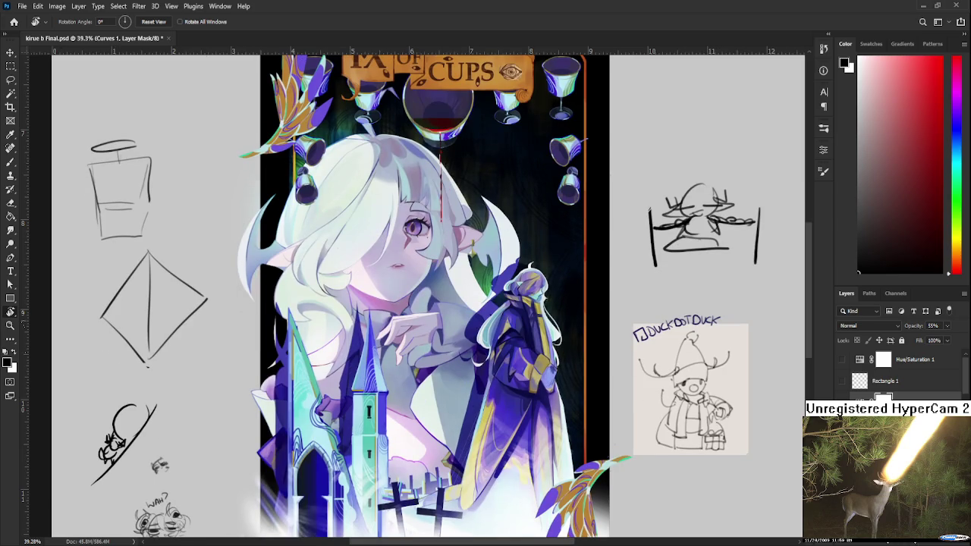
left_click(914, 543)
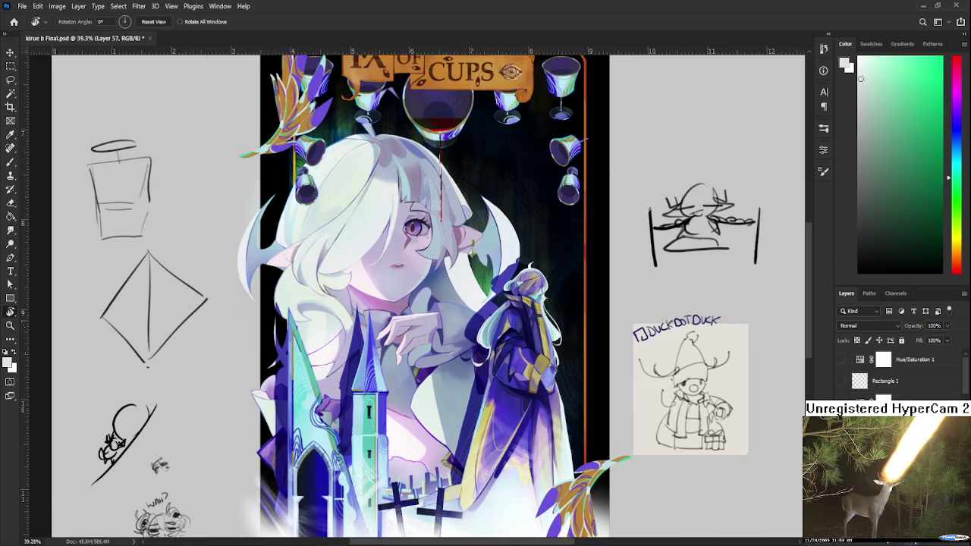
left_click(923, 544)
left_click(917, 543)
key("d")
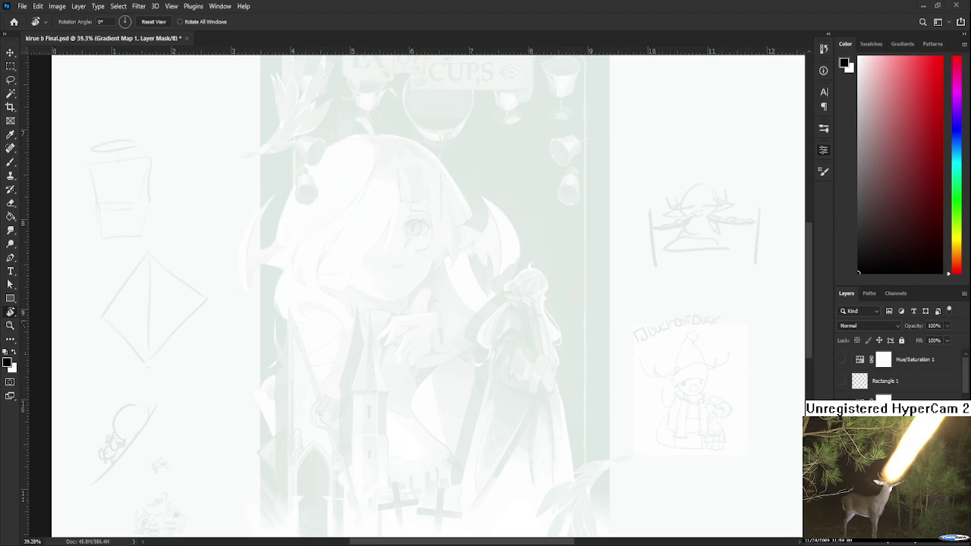
key("i")
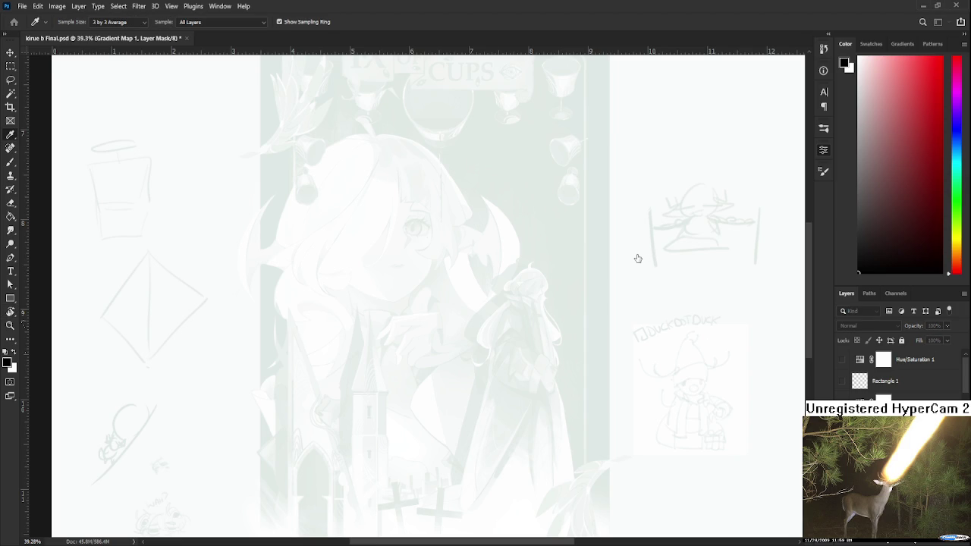
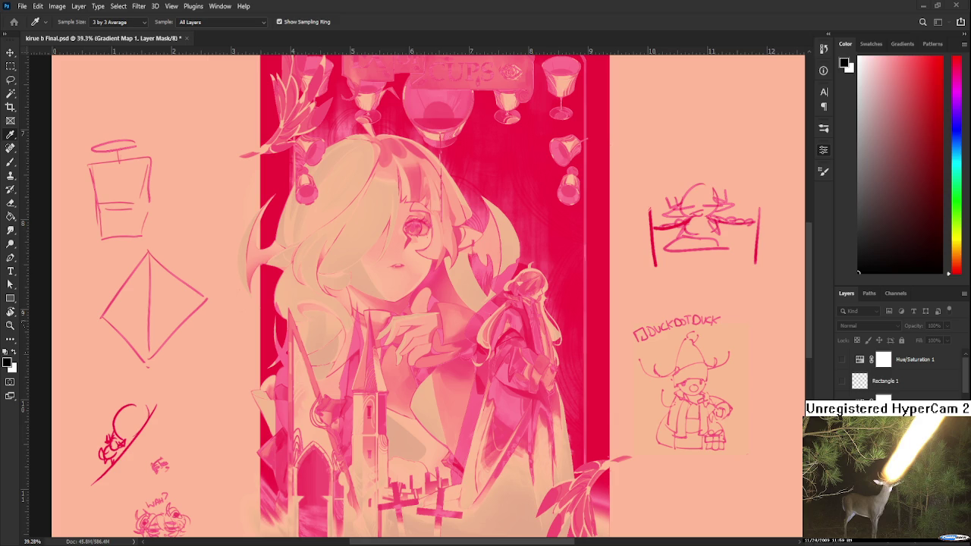
Step: Scroll the Gradient Map blend modes from Normal down to Color Burn
scroll(513, 371, "down", 2)
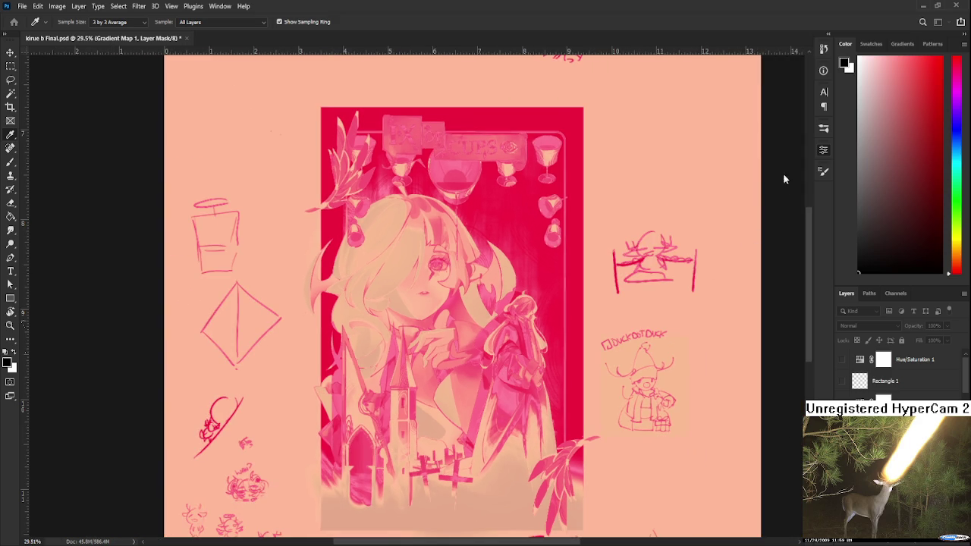
key("r")
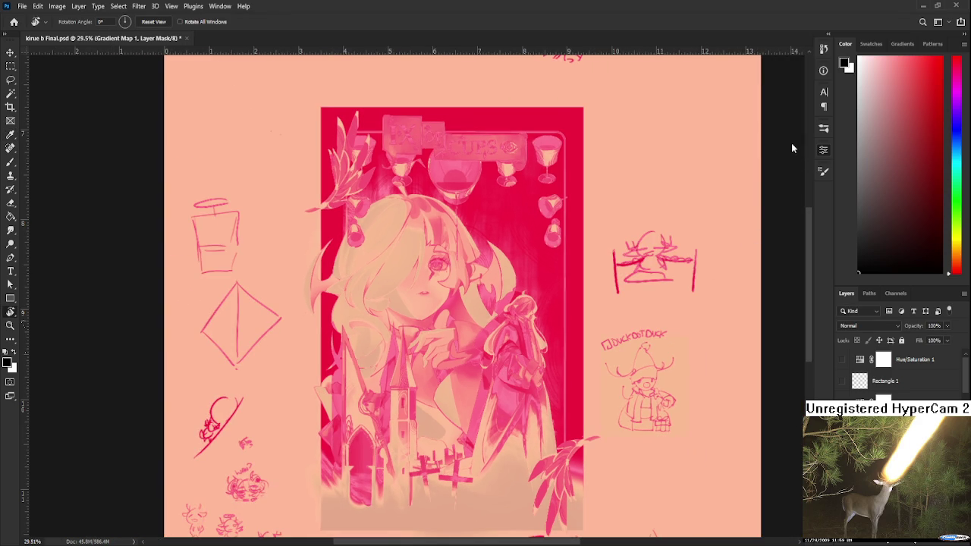
scroll(452, 142, "up", 1)
scroll(452, 141, "up", 2)
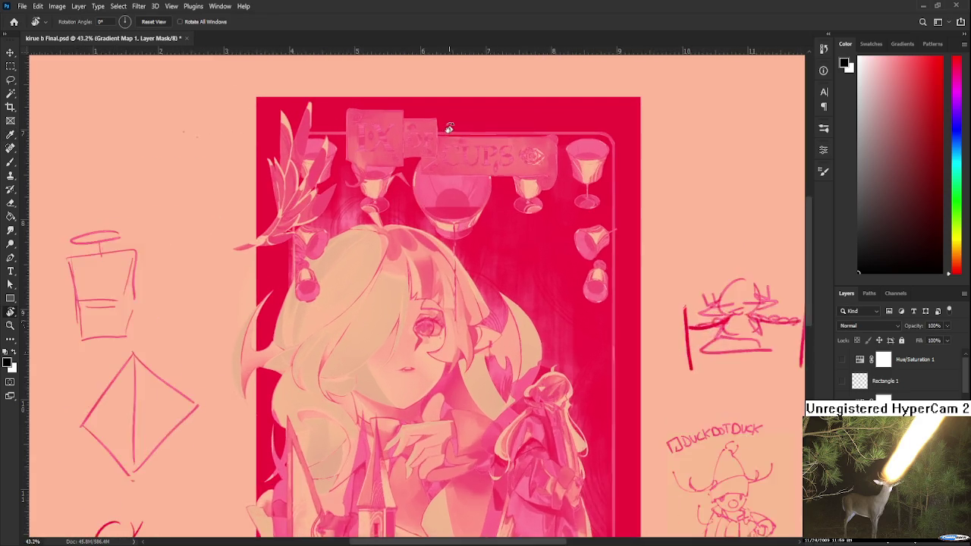
scroll(452, 142, "up", 1)
scroll(452, 144, "up", 1)
scroll(452, 156, "up", 1)
scroll(454, 160, "down", 3)
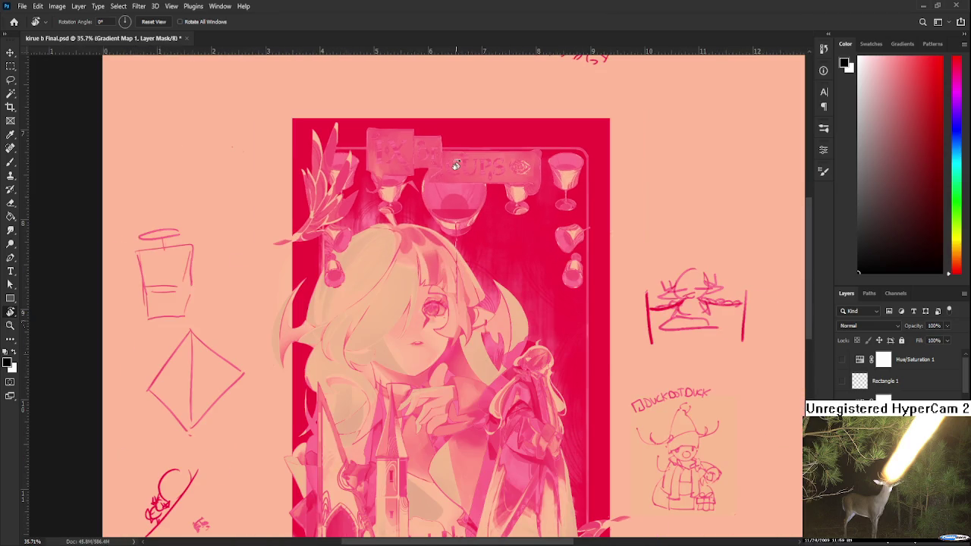
scroll(858, 328, "down", 2)
scroll(858, 328, "down", 1)
scroll(858, 327, "down", 1)
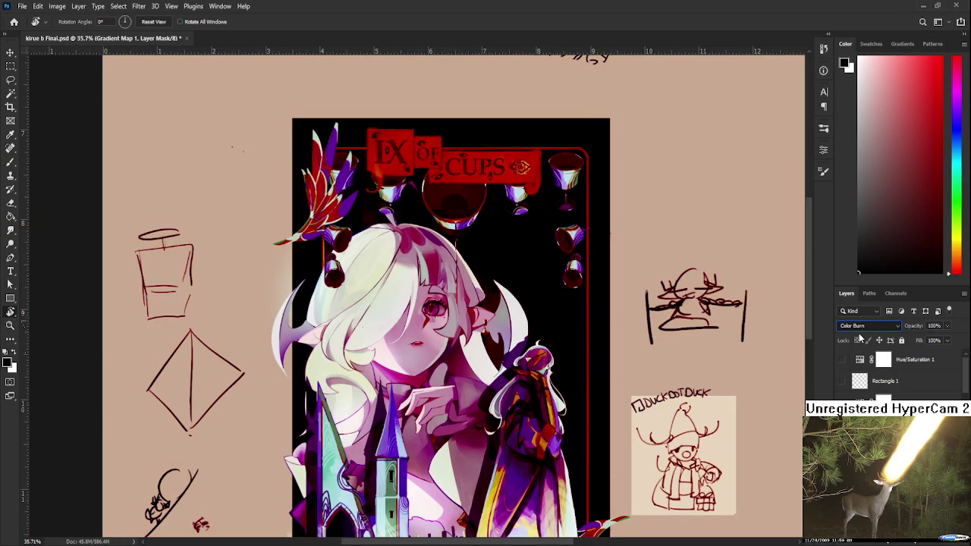
Step: Scroll on through the blend-mode list and settle on Soft Light
scroll(861, 339, "down", 1)
scroll(863, 355, "down", 1)
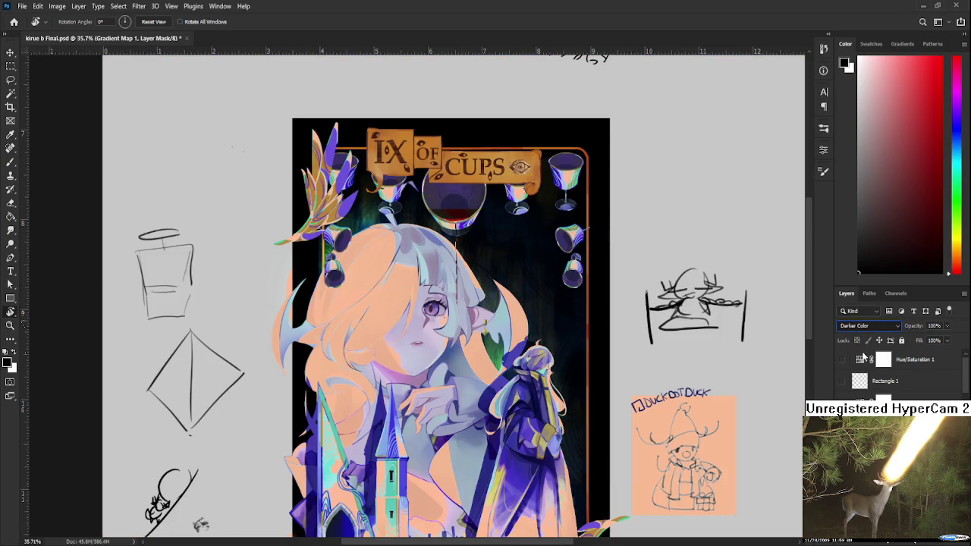
scroll(864, 368, "down", 1)
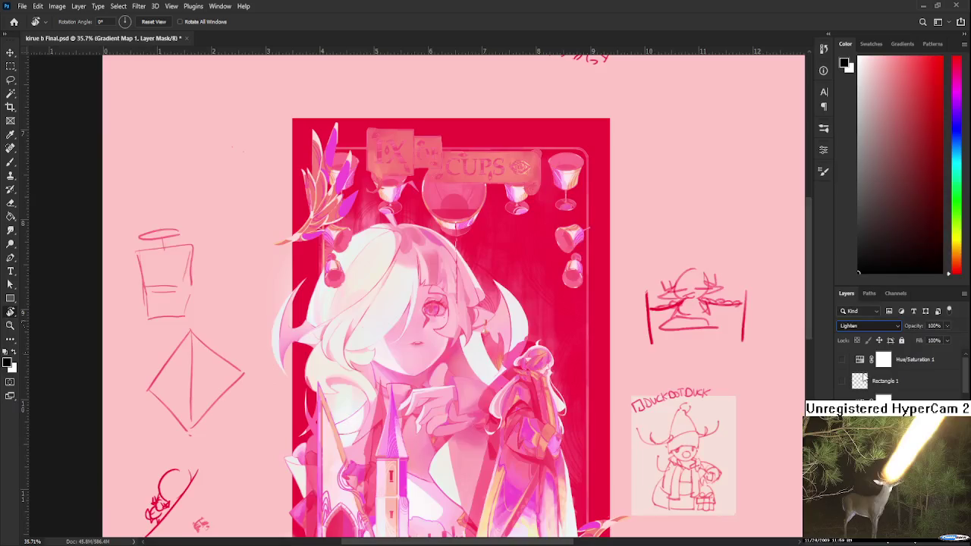
scroll(863, 377, "down", 1)
scroll(865, 379, "down", 1)
scroll(864, 386, "down", 1)
scroll(863, 391, "down", 1)
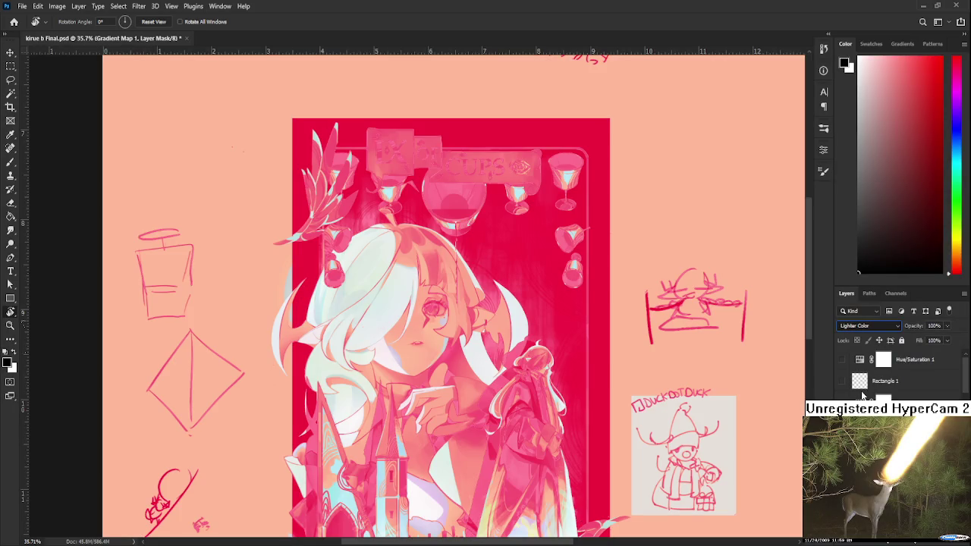
scroll(869, 325, "down", 1)
scroll(869, 325, "down", 1)
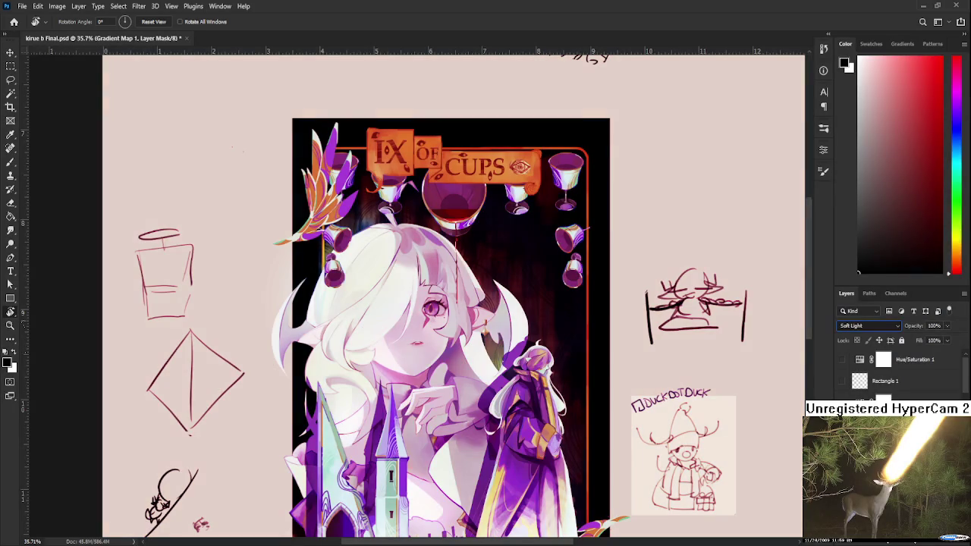
scroll(869, 326, "down", 1)
scroll(869, 326, "down", 1)
scroll(869, 325, "down", 1)
scroll(868, 325, "up", 1)
scroll(869, 325, "down", 2)
scroll(868, 325, "down", 2)
scroll(868, 325, "down", 2)
scroll(868, 326, "down", 1)
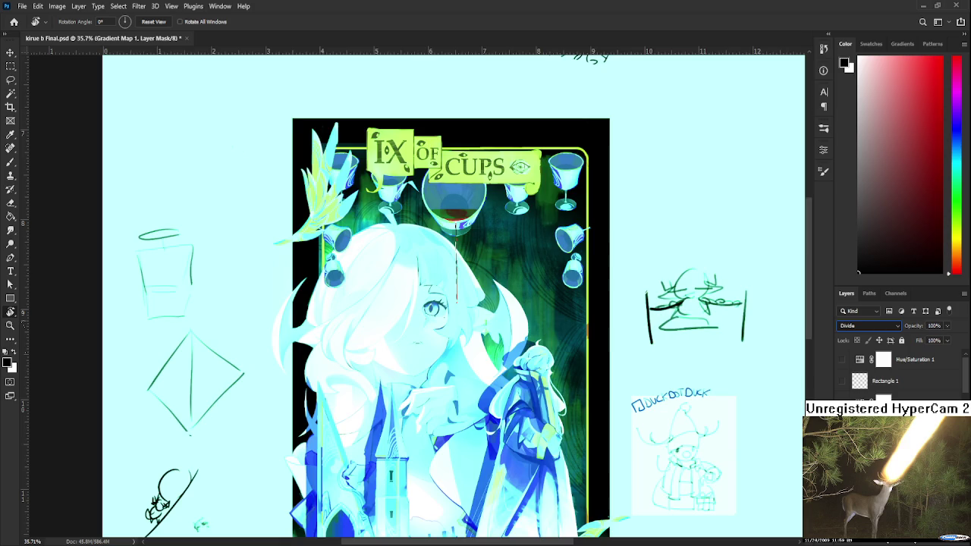
scroll(868, 326, "down", 1)
scroll(869, 325, "down", 1)
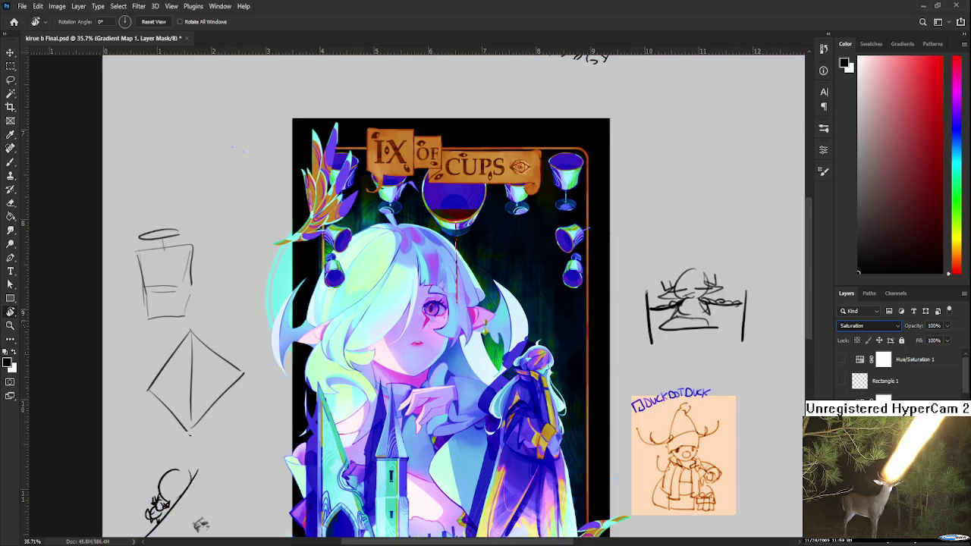
scroll(869, 325, "down", 1)
scroll(869, 326, "up", 1)
scroll(504, 354, "down", 2)
scroll(501, 304, "up", 1)
scroll(501, 304, "down", 1)
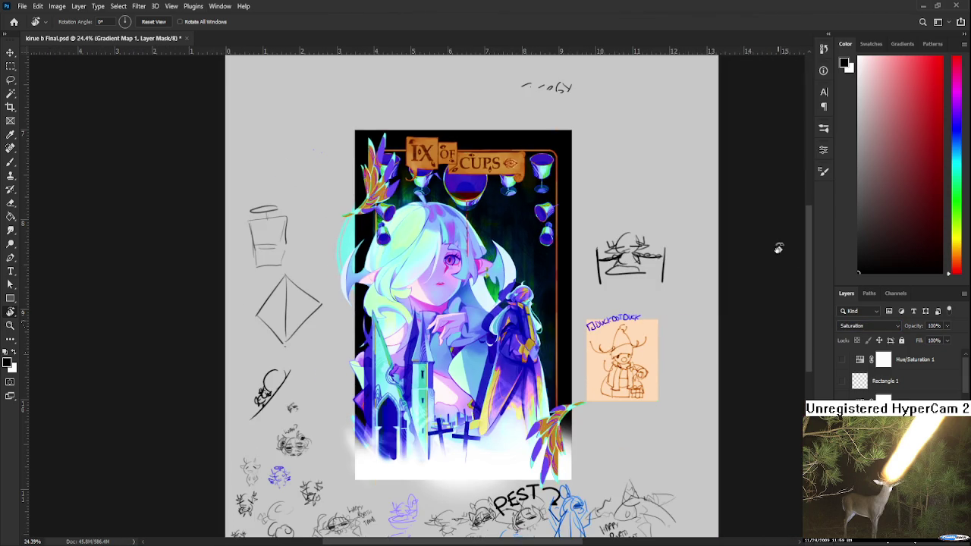
Step: Try Gradient Map opacities of 37% and 74%, then return to full opacity
key("3")
key("7")
key("7")
key("4")
key("0")
scroll(897, 326, "up", 12)
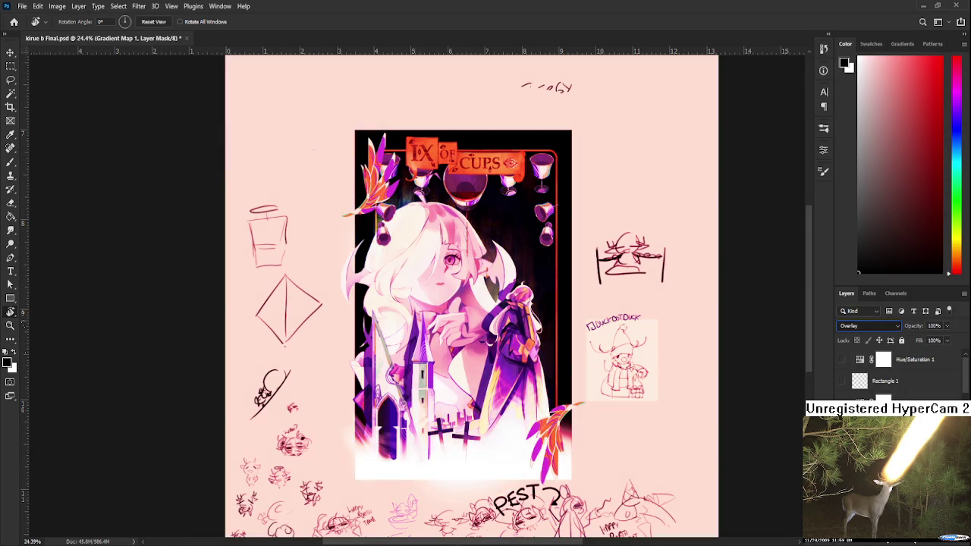
scroll(868, 326, "down", 1)
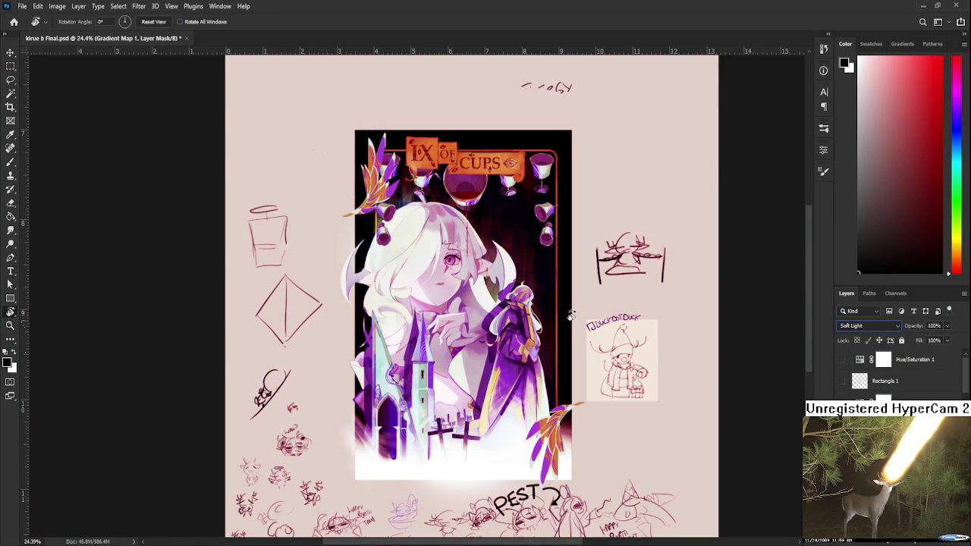
scroll(558, 315, "up", 1)
scroll(504, 316, "up", 1)
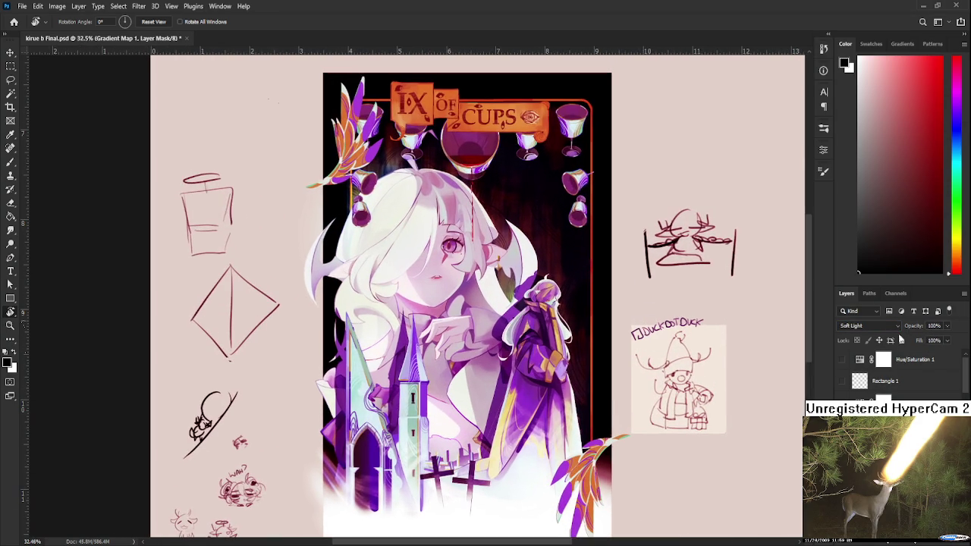
Step: Test lower Gradient Map opacities of 32%, 34% and 24%
key("1")
key("1")
key("3")
key("2")
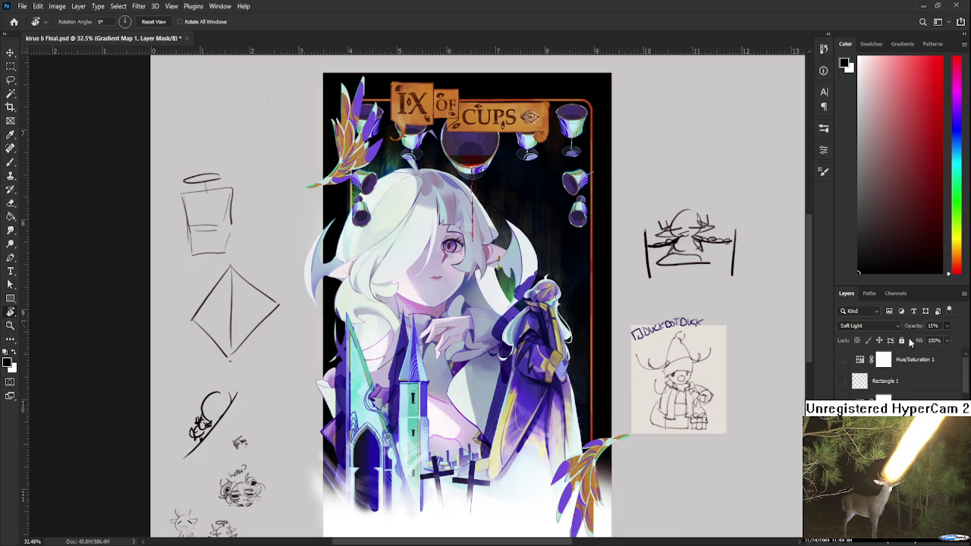
key("3")
key("4")
key("2")
key("4")
Step: Scrub the Gradient Map opacity back up to 100%
scroll(640, 334, "down", 1)
scroll(510, 293, "up", 1)
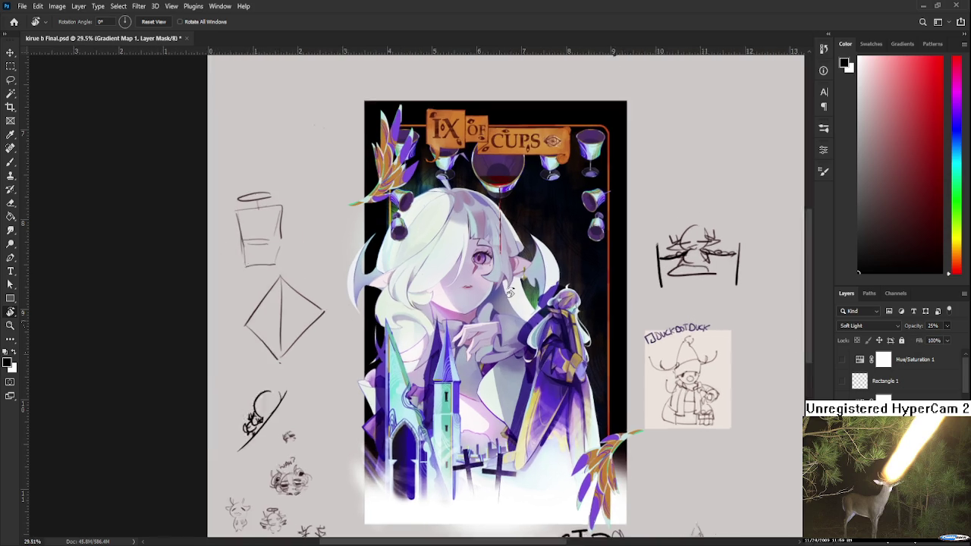
scroll(510, 293, "down", 1)
scroll(509, 293, "down", 1)
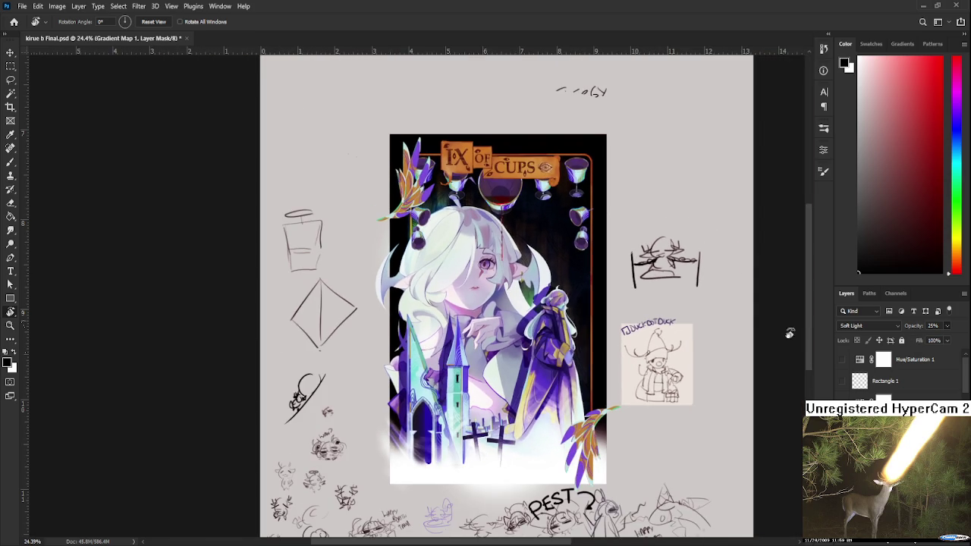
left_click_drag(914, 325, 807, 343)
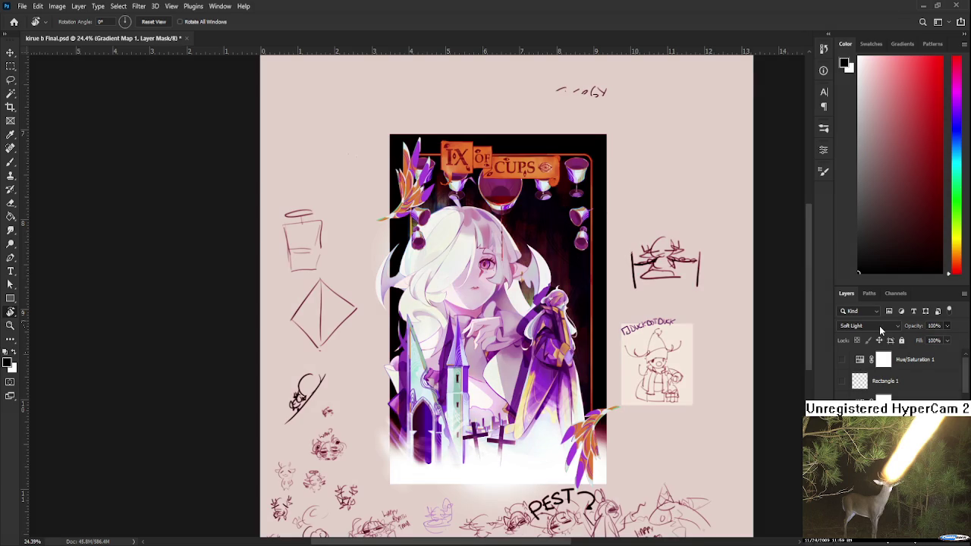
Step: Target the Gradient Map adjustment instead of its mask and take the Eyedropper to sample canvas colours
scroll(879, 326, "up", 5)
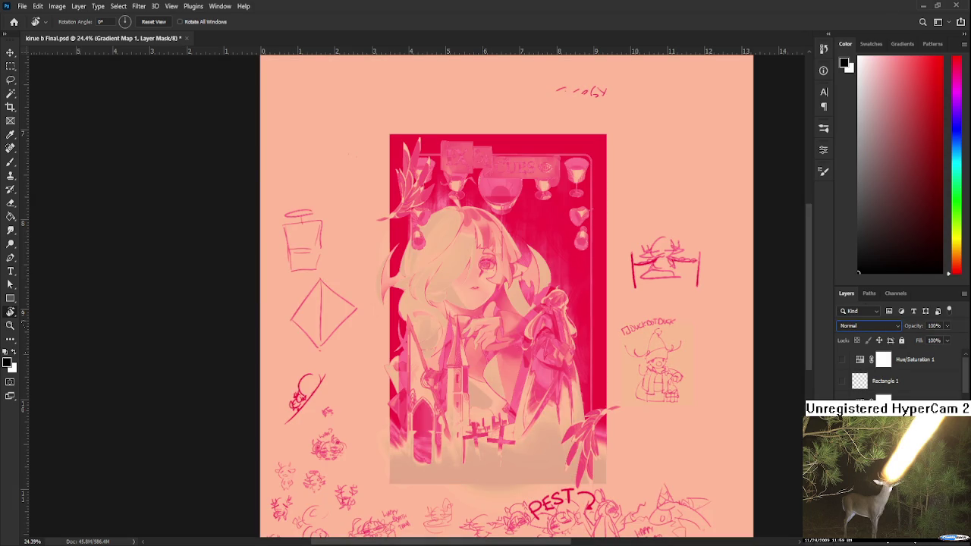
key("ctrl+2")
key("i")
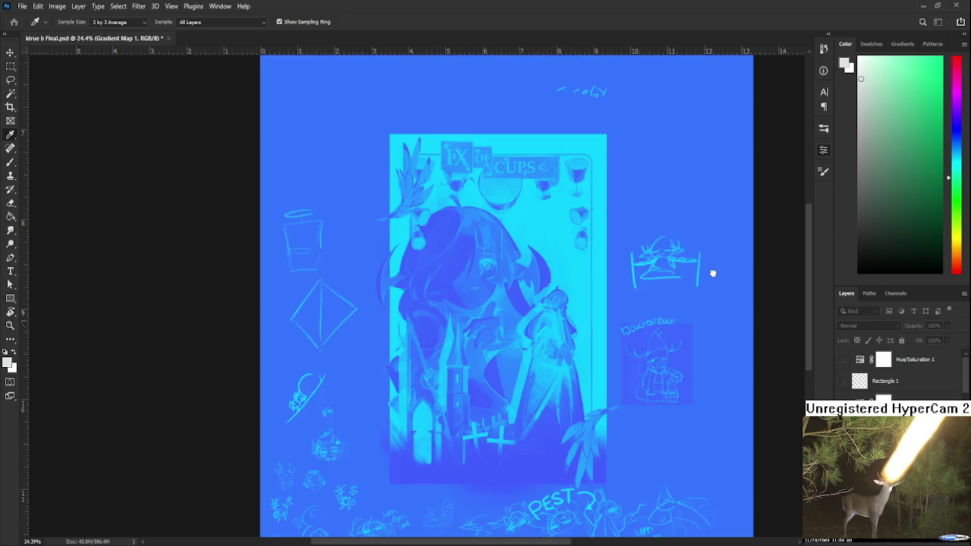
key("r")
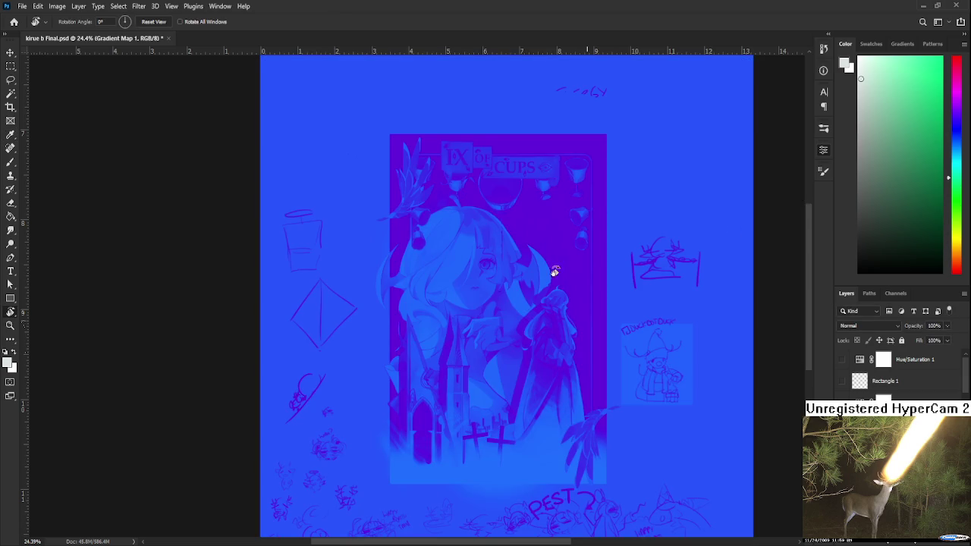
scroll(493, 292, "up", 2)
scroll(494, 283, "up", 2)
key("i")
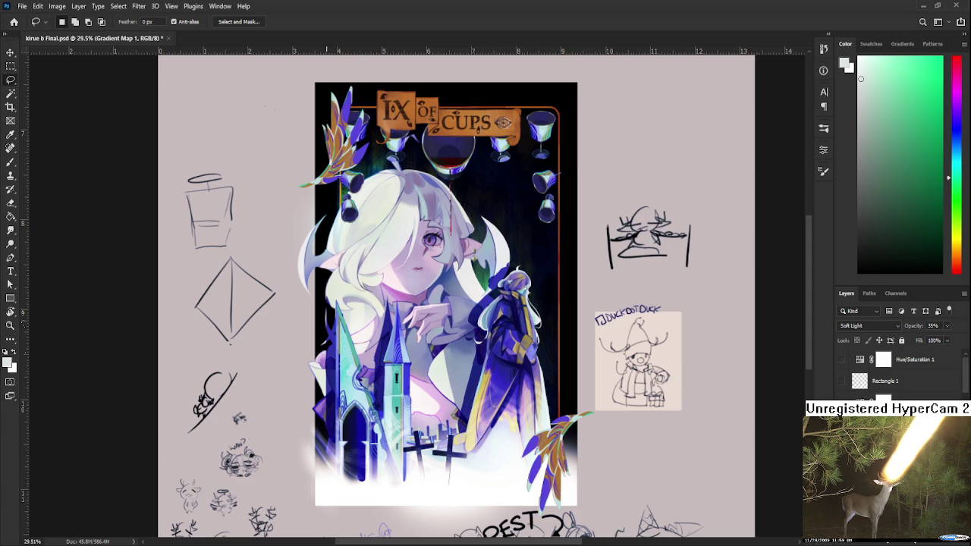
Step: Lower the Gradient Map opacity to 18%, then 11%
scroll(346, 301, "up", 5)
scroll(407, 327, "down", 3)
scroll(407, 328, "down", 3)
scroll(408, 327, "down", 1)
key("1")
key("8")
key("1")
key("1")
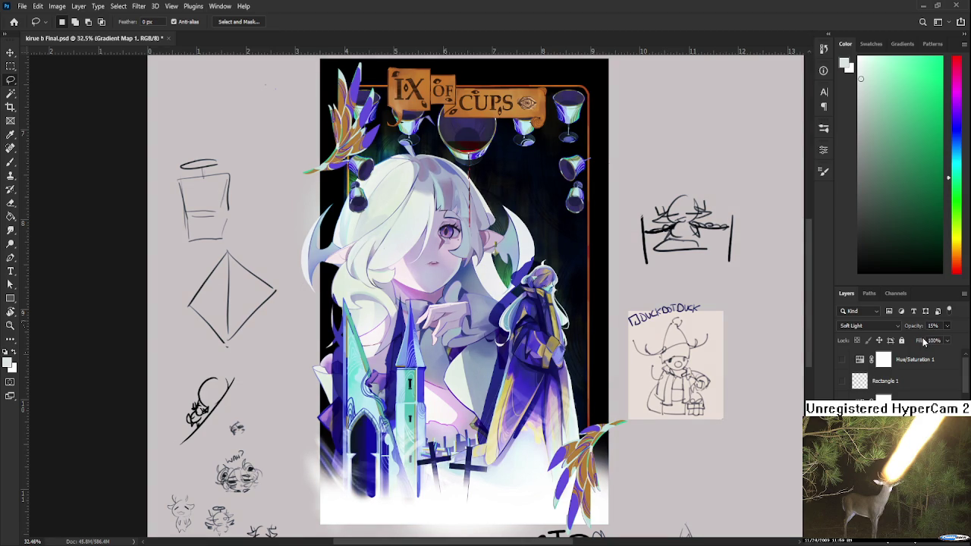
Step: Select the Hue/Saturation 2 layer and set its opacity to 43%
key("alt+[")
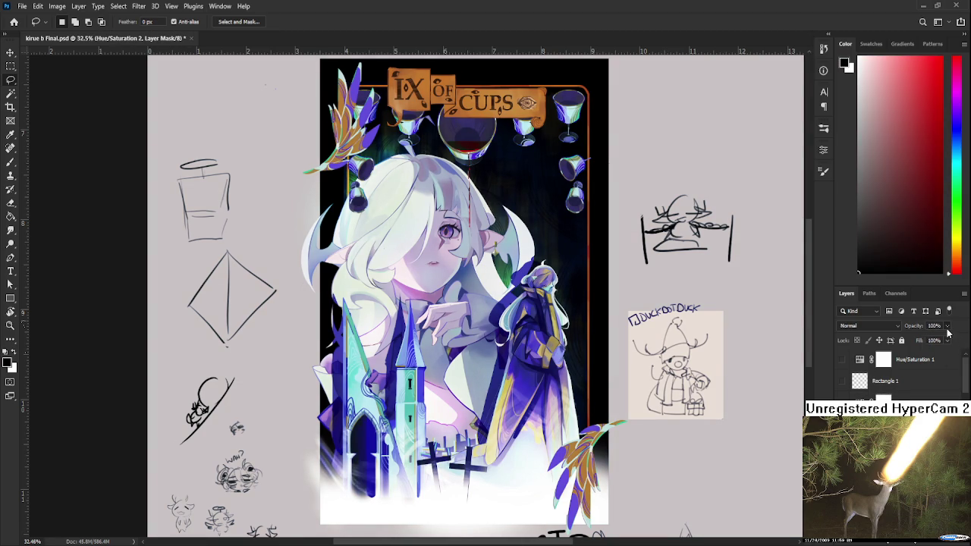
key("4")
key("3")
Step: Zoom out to view the whole IX of Cups canvas
scroll(521, 302, "down", 2)
scroll(521, 302, "down", 2)
scroll(521, 302, "down", 2)
scroll(500, 285, "down", 2)
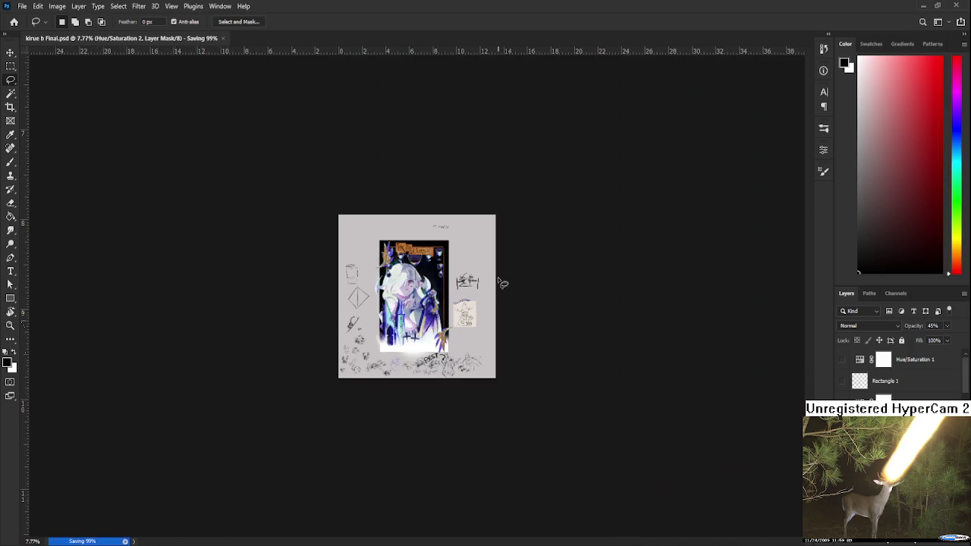
scroll(466, 286, "down", 2)
scroll(464, 287, "up", 2)
scroll(419, 277, "up", 3)
scroll(425, 280, "up", 1)
scroll(430, 306, "down", 1)
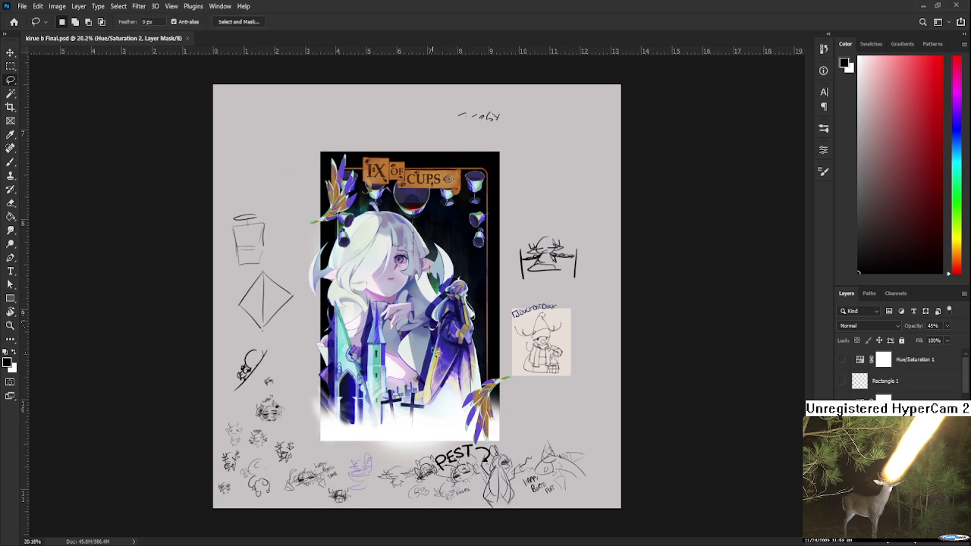
scroll(427, 344, "up", 4)
scroll(427, 344, "down", 1)
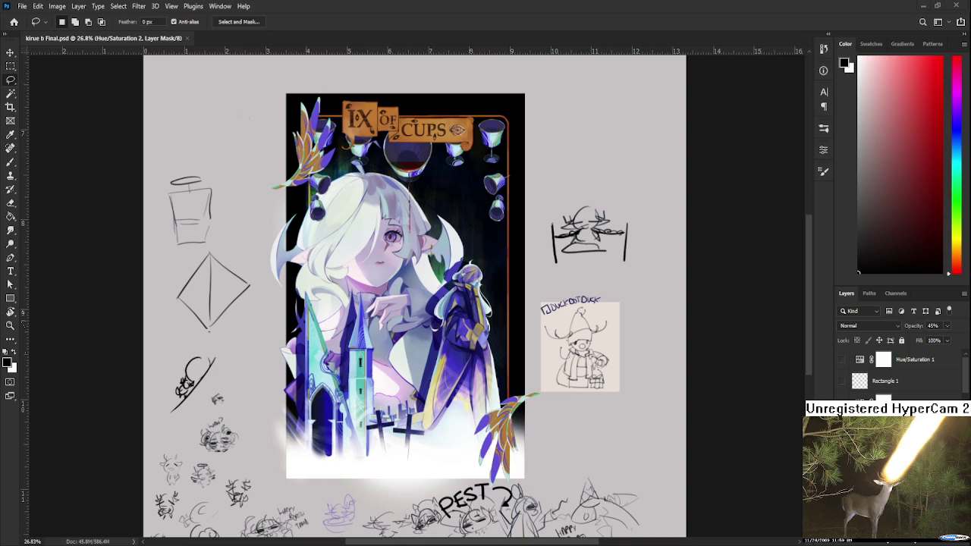
scroll(359, 262, "up", 3)
scroll(522, 373, "down", 2)
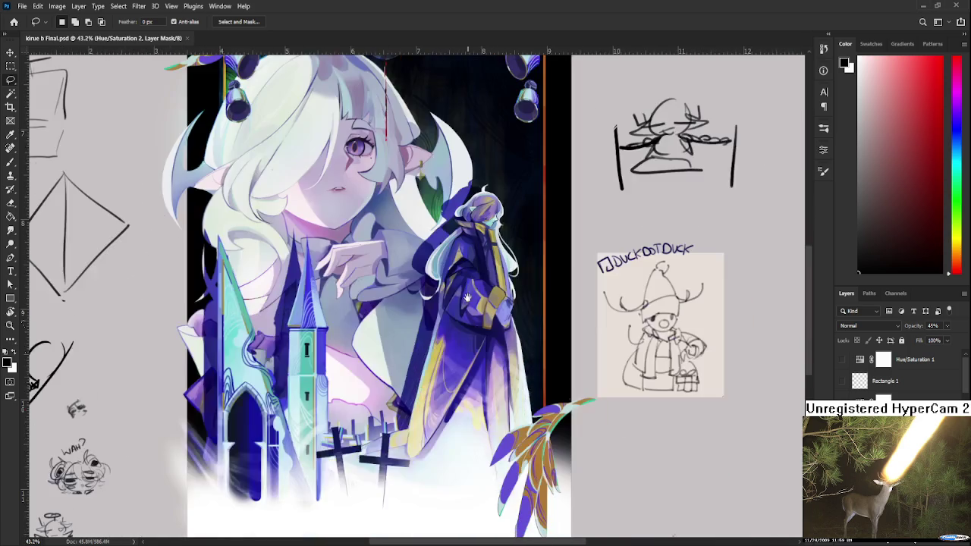
scroll(443, 285, "down", 1)
scroll(425, 292, "down", 1)
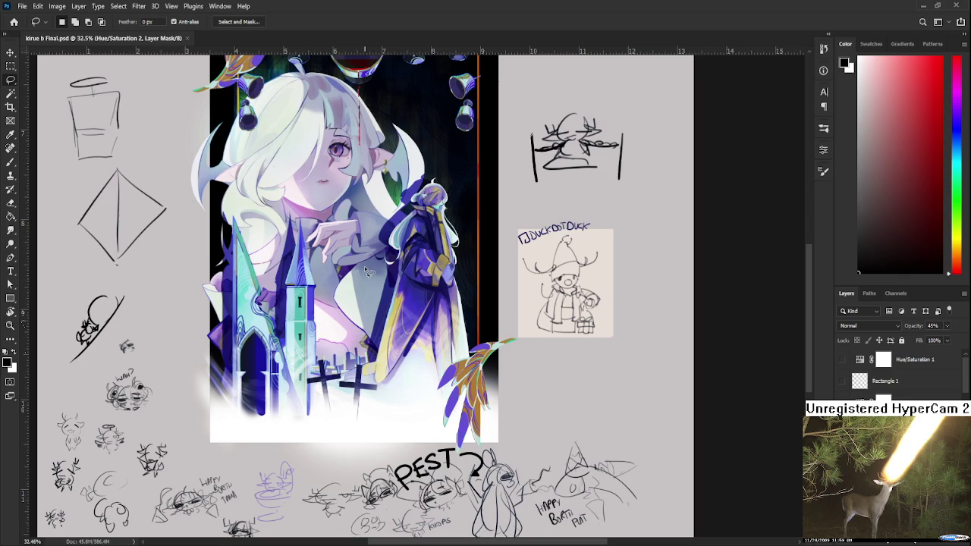
scroll(370, 272, "up", 1)
scroll(347, 246, "up", 1)
scroll(424, 373, "down", 1)
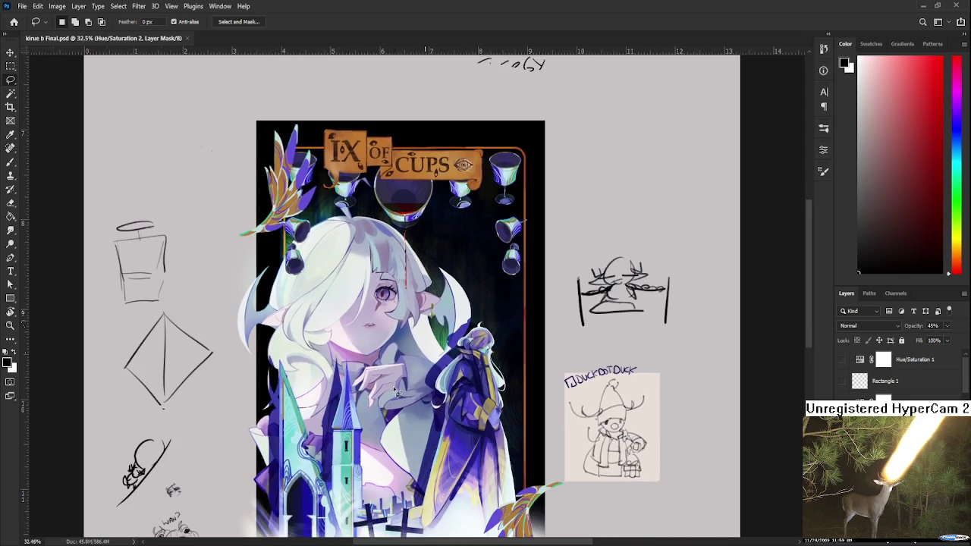
scroll(398, 383, "down", 1)
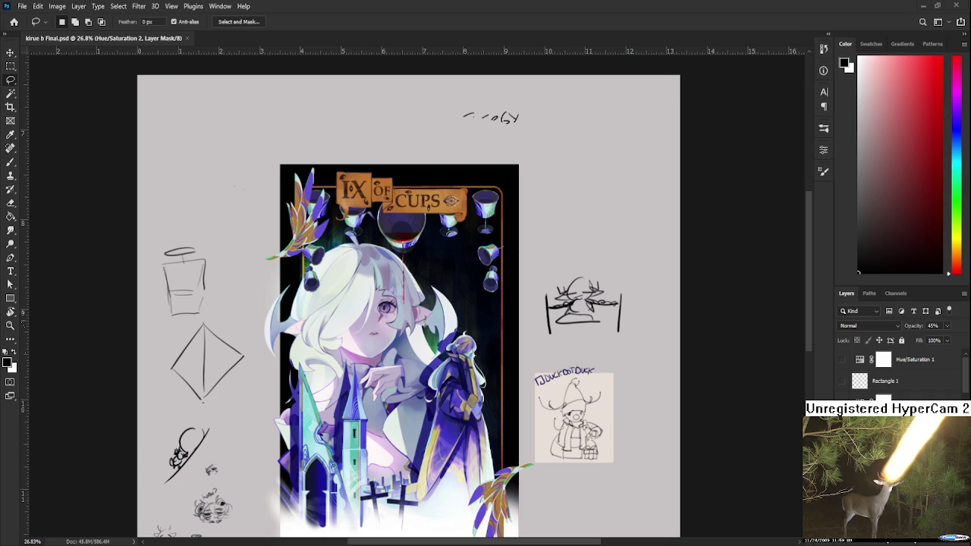
Step: Scroll the view over the Nine of Cups card artwork
scroll(451, 334, "up", 1)
Step: Select the Brush tool and make Layer 61 the active layer
scroll(451, 334, "up", 1)
scroll(531, 305, "down", 1)
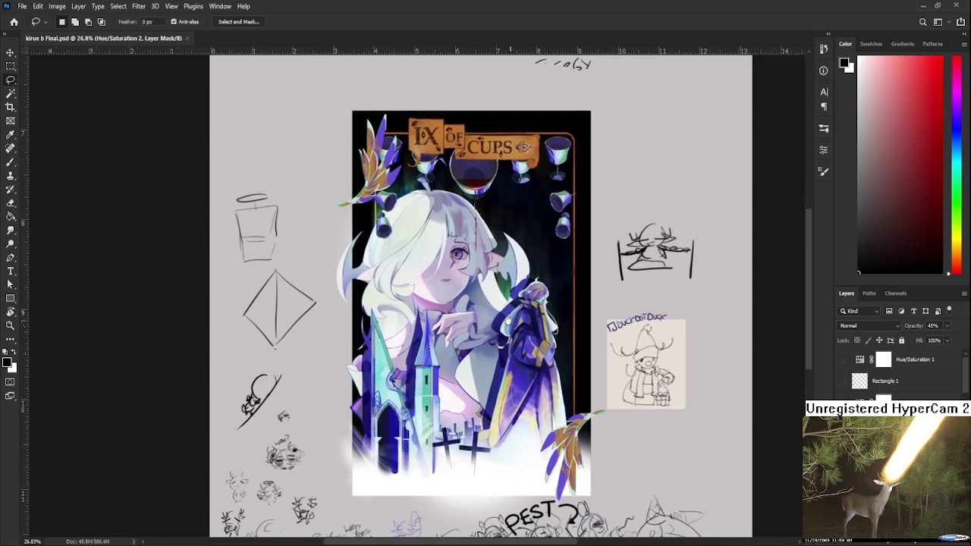
scroll(509, 323, "up", 1)
scroll(506, 326, "down", 1)
scroll(510, 326, "up", 1)
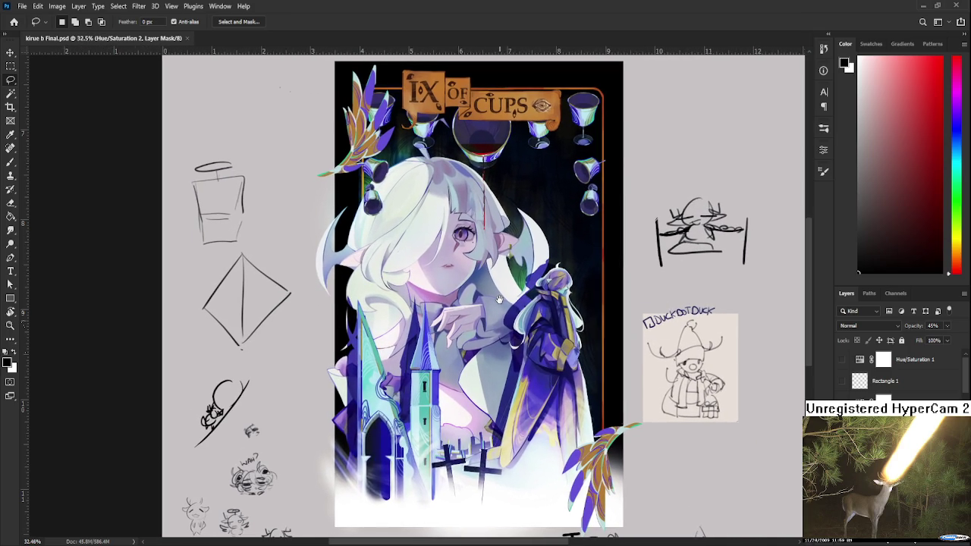
key("b")
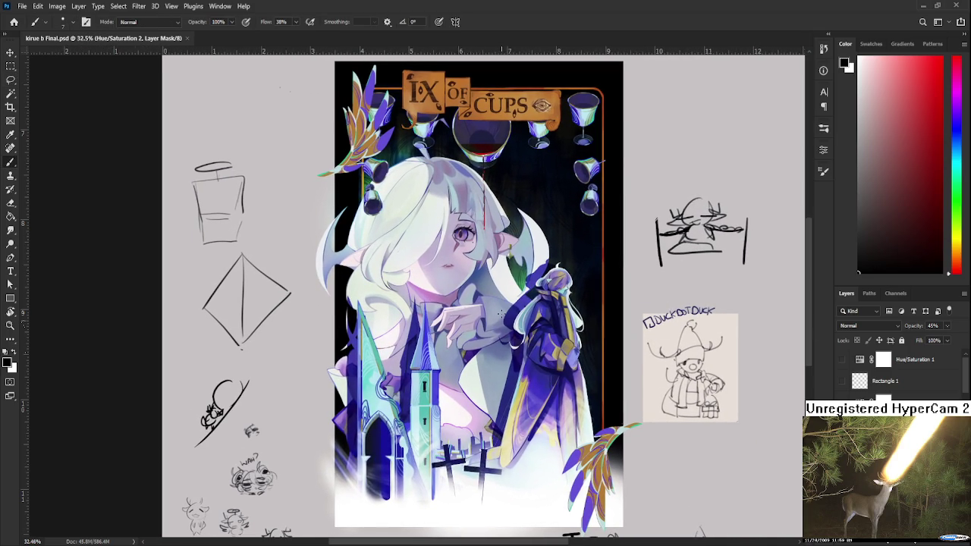
left_click(902, 396)
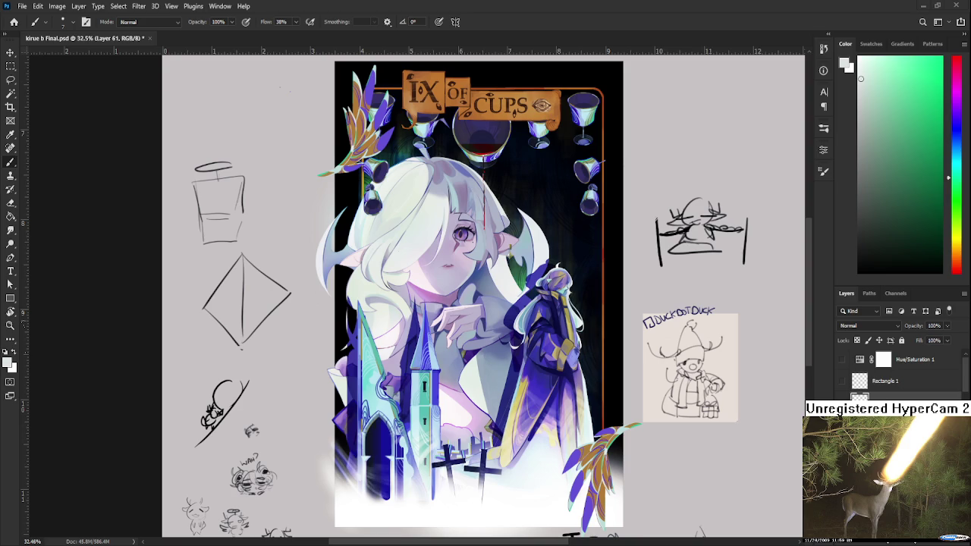
Step: Pan to the blank area above the sketches
scroll(594, 364, "up", 5)
scroll(531, 360, "down", 3)
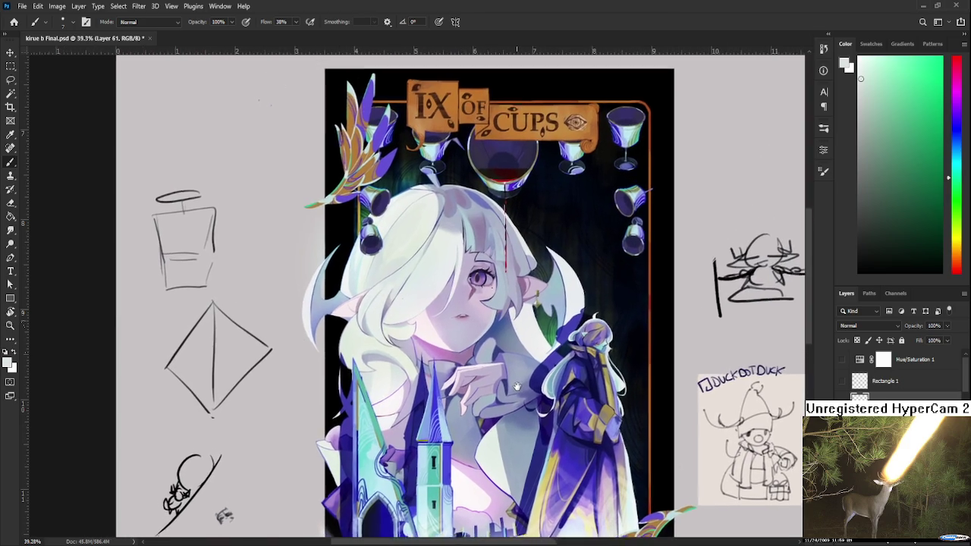
scroll(514, 358, "down", 3)
scroll(514, 359, "up", 1)
scroll(514, 358, "up", 1)
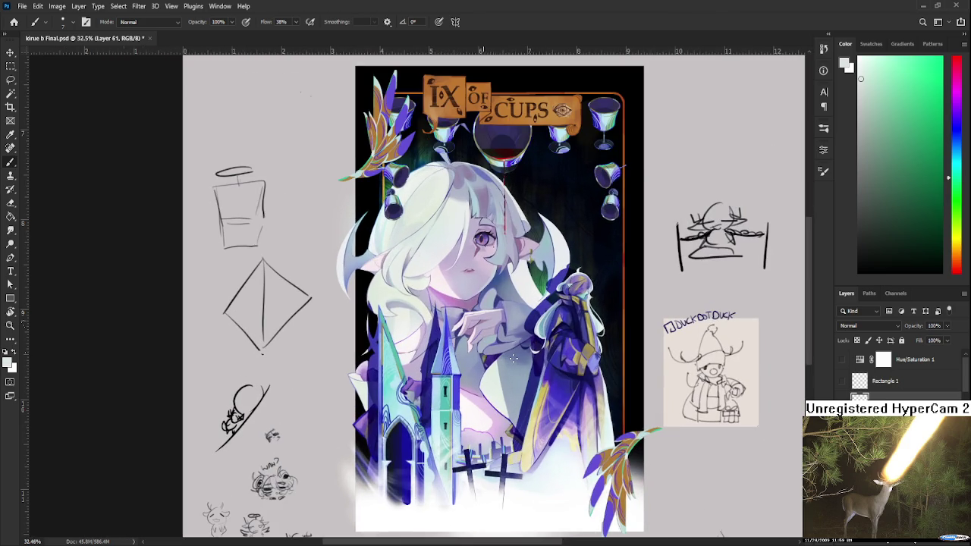
scroll(515, 362, "up", 1)
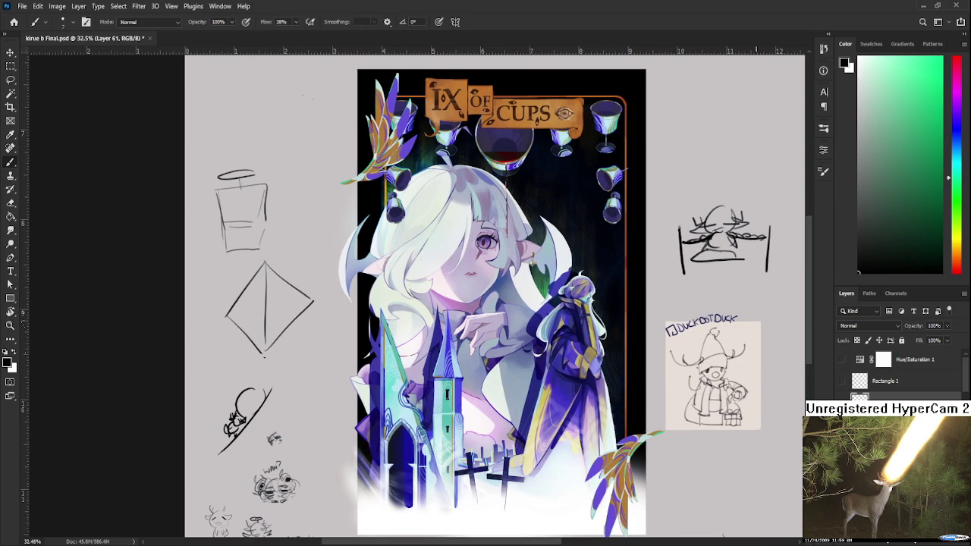
mouse_move(647, 273)
left_mouse_down()
mouse_move(533, 319)
mouse_move(572, 317)
left_mouse_up()
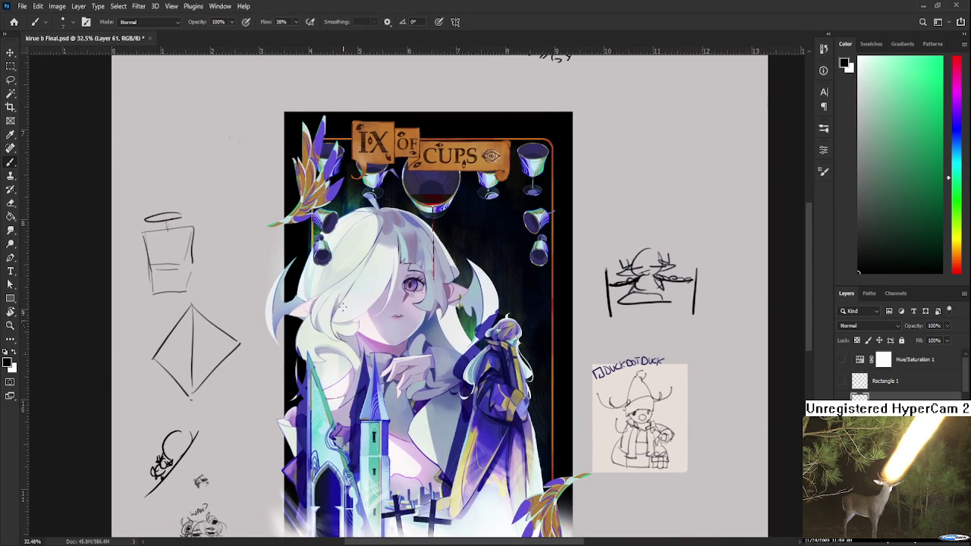
Step: Brush-letter 'LOOKING FOR REFS' in black at the upper left, undoing one misdrawn letter
mouse_move(162, 174)
left_mouse_down()
mouse_move(157, 149)
mouse_move(170, 139)
mouse_move(176, 150)
left_mouse_up()
mouse_move(188, 128)
left_mouse_down()
mouse_move(190, 146)
mouse_move(197, 126)
left_mouse_up()
mouse_move(197, 126)
left_mouse_down()
mouse_move(203, 137)
mouse_move(205, 128)
left_mouse_up()
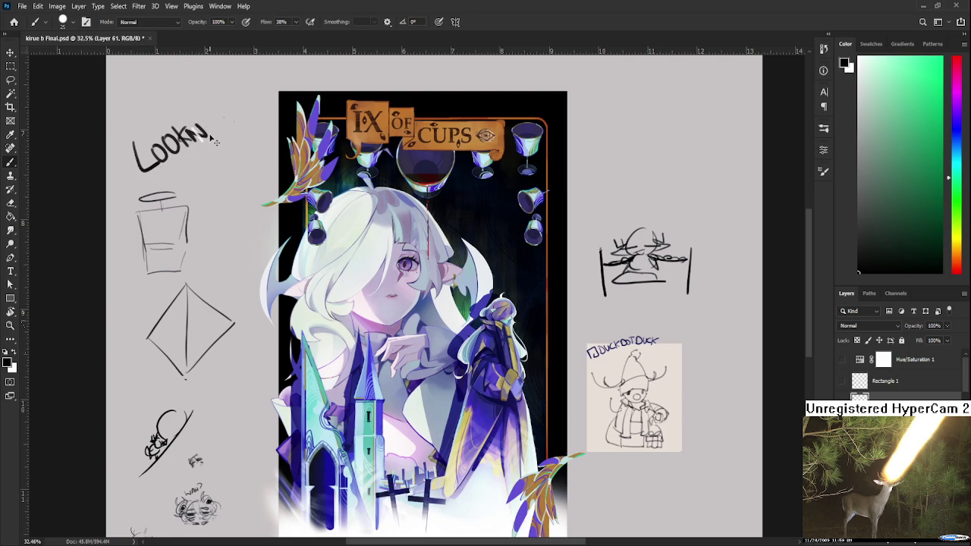
key("ctrl+z")
key("ctrl+z")
key("ctrl+z")
mouse_move(196, 126)
left_mouse_down()
mouse_move(194, 138)
mouse_move(204, 135)
left_mouse_up()
left_click_drag(205, 130, 216, 131)
mouse_move(232, 112)
left_mouse_down()
mouse_move(228, 129)
mouse_move(233, 120)
left_mouse_up()
mouse_move(194, 159)
left_mouse_down()
mouse_move(199, 179)
mouse_move(205, 162)
left_mouse_up()
left_click_drag(200, 167, 213, 163)
mouse_move(214, 147)
left_mouse_down()
mouse_move(224, 158)
mouse_move(252, 134)
left_mouse_up()
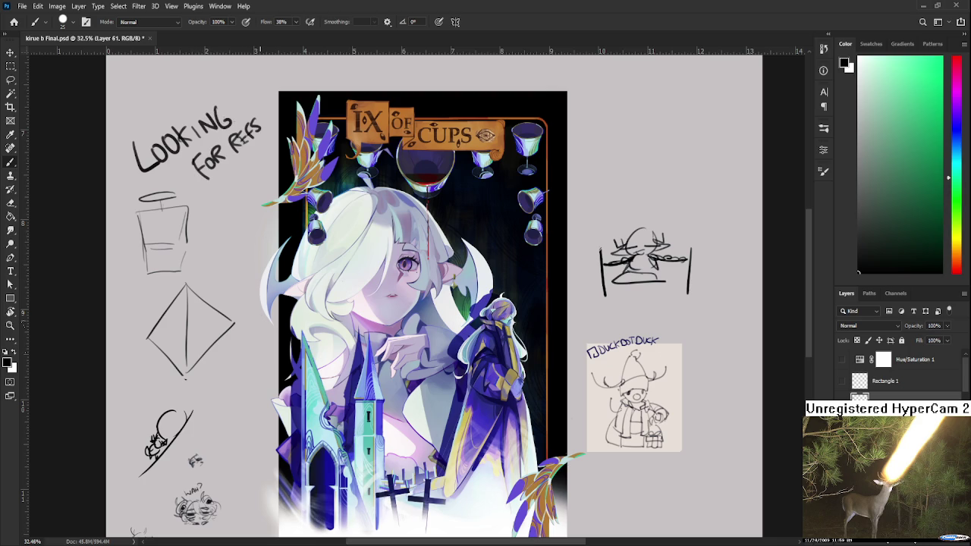